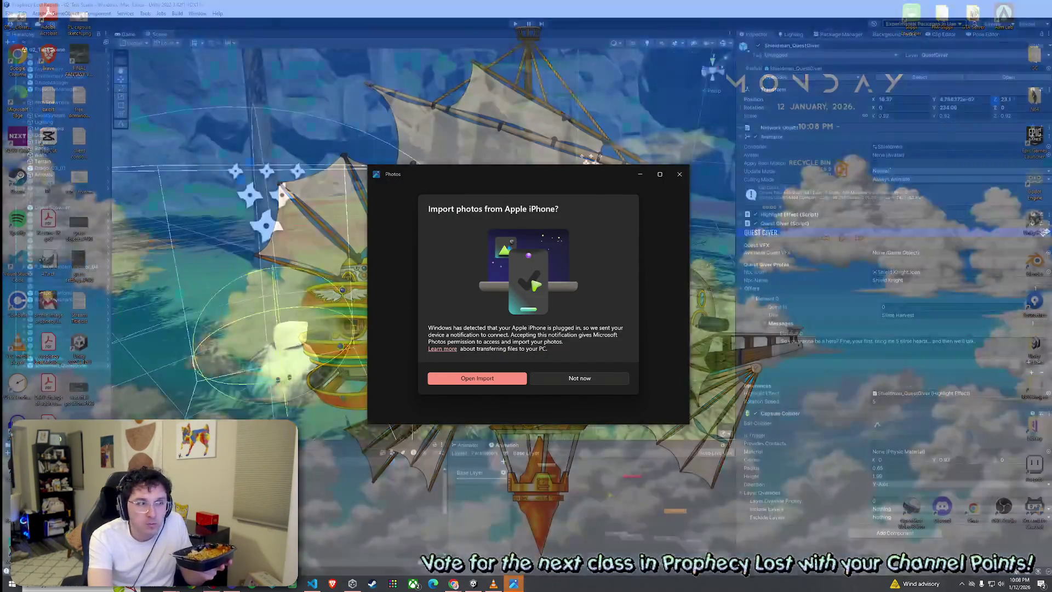
Decline the Photos prompt to import pictures from the connected iPhone with 'Not now'
left_click(591, 377)
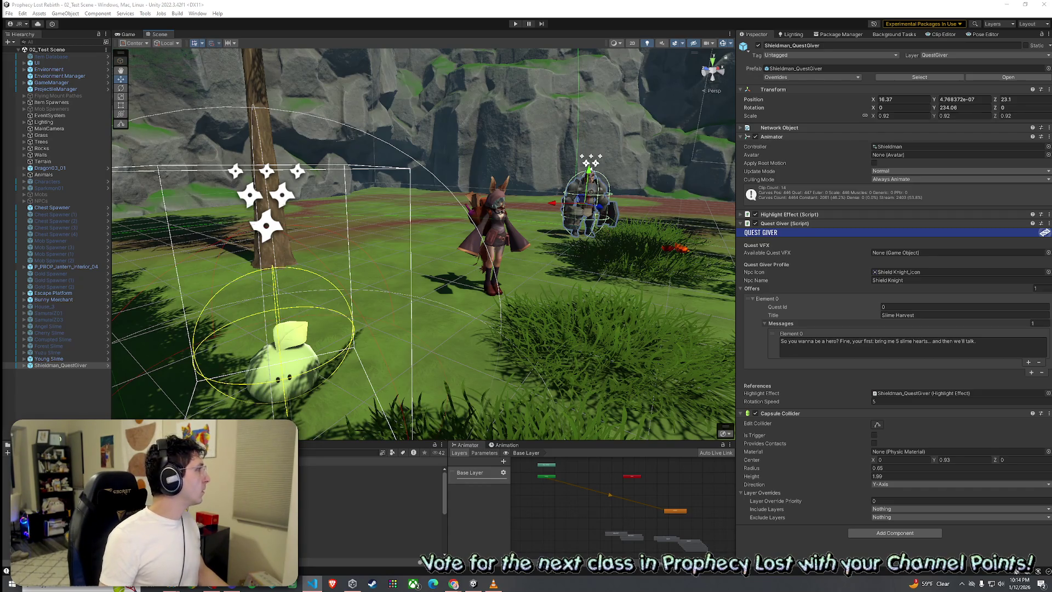
Bring the Player.cs code editor forward, then resize and restore the Unity editor window beside it
key("alt+Tab")
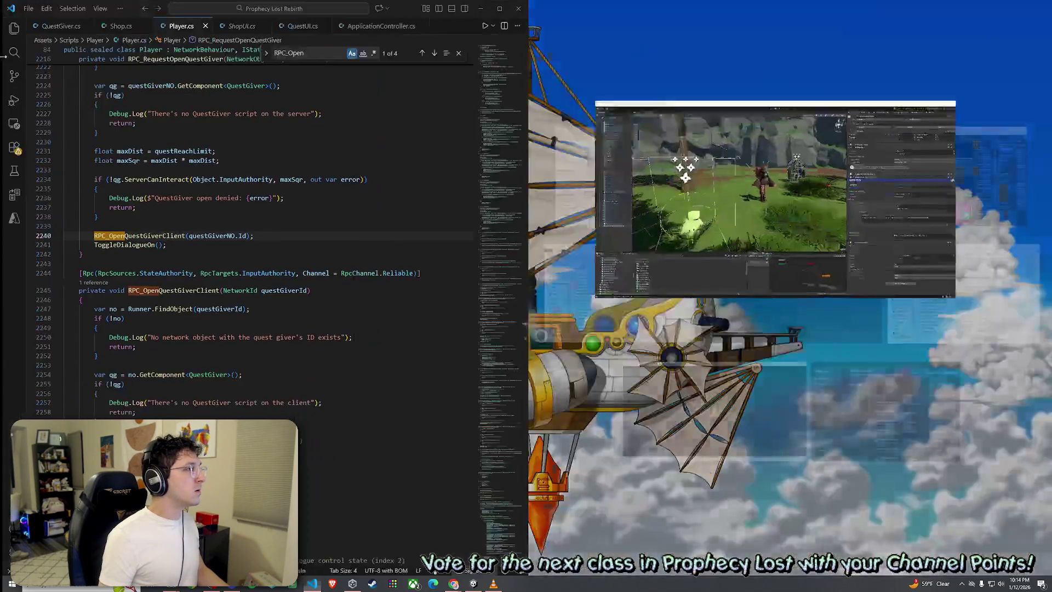
left_click(626, 129)
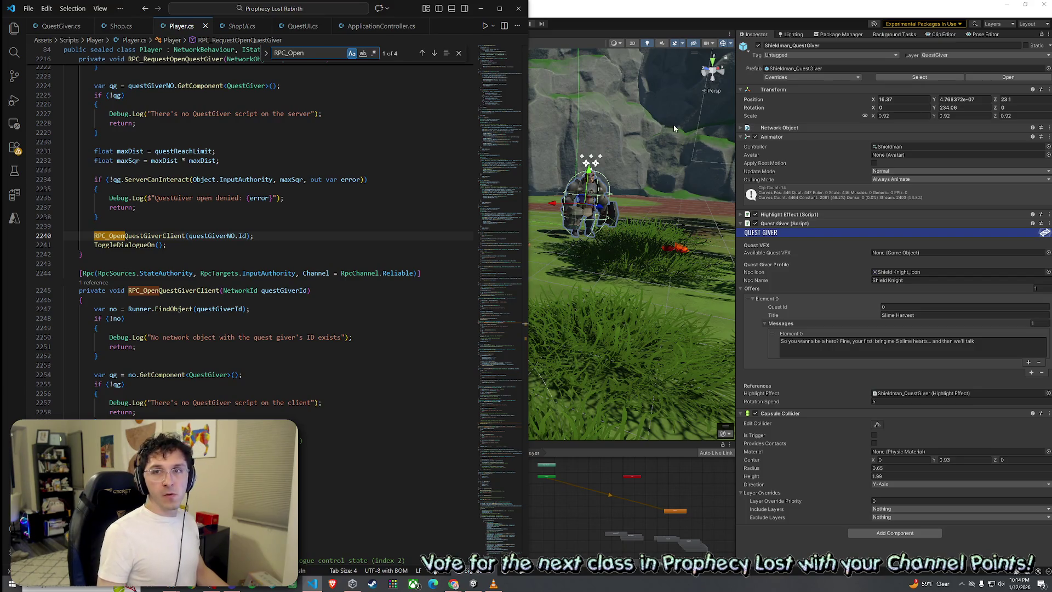
left_click_drag(527, 142, 322, 142)
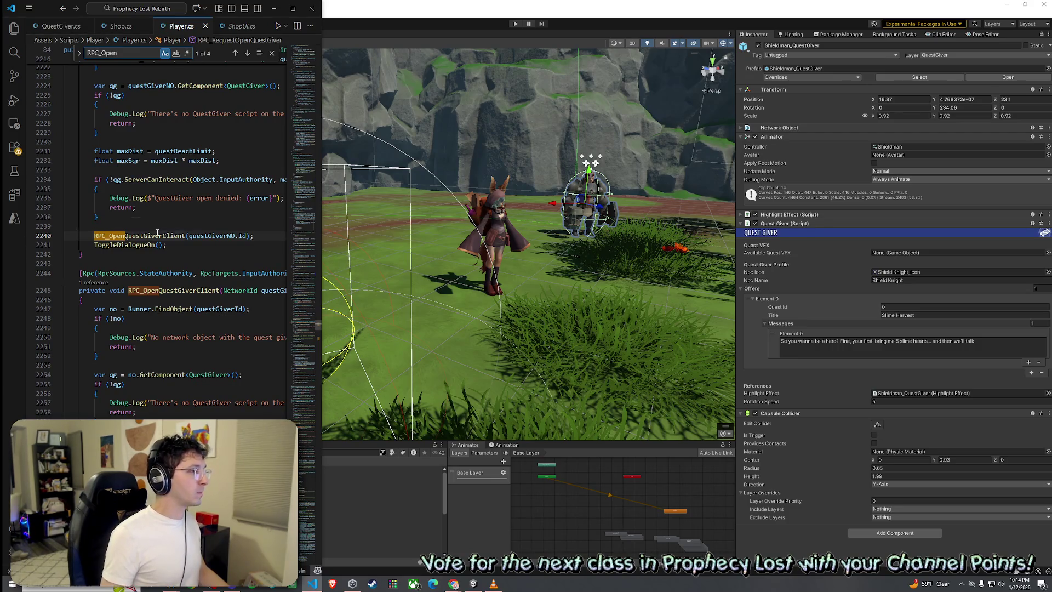
left_click(324, 170)
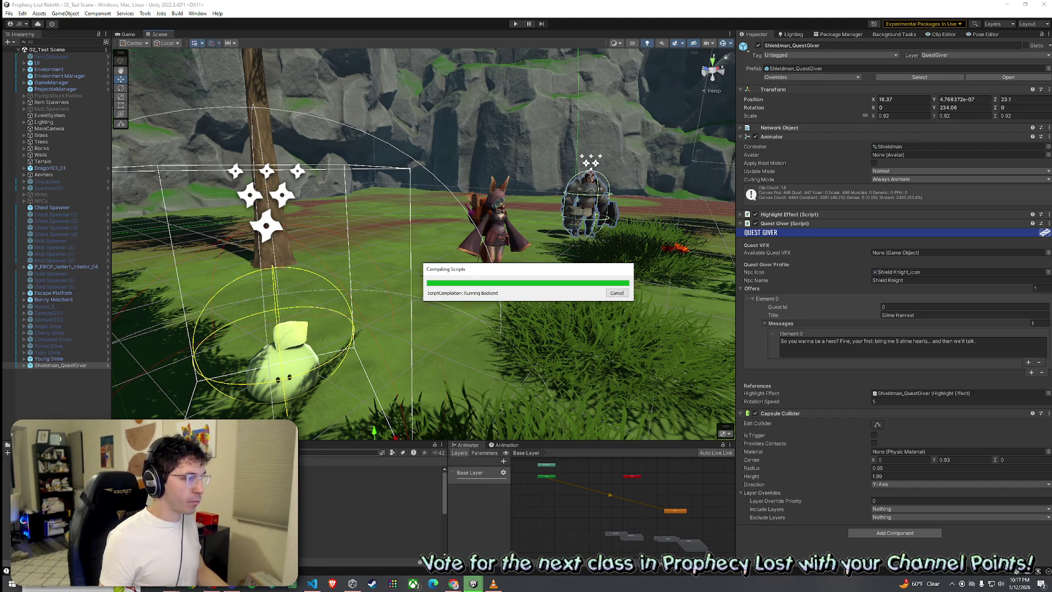
Select Terrain, then the Application Controller script to show its import settings and code preview
left_click(416, 329)
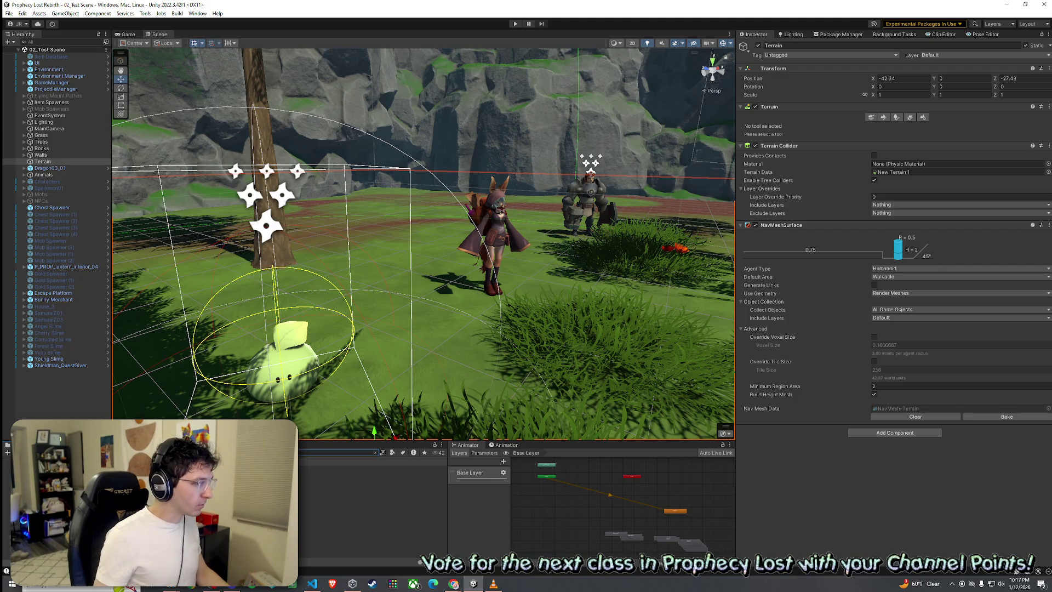
left_click(373, 488)
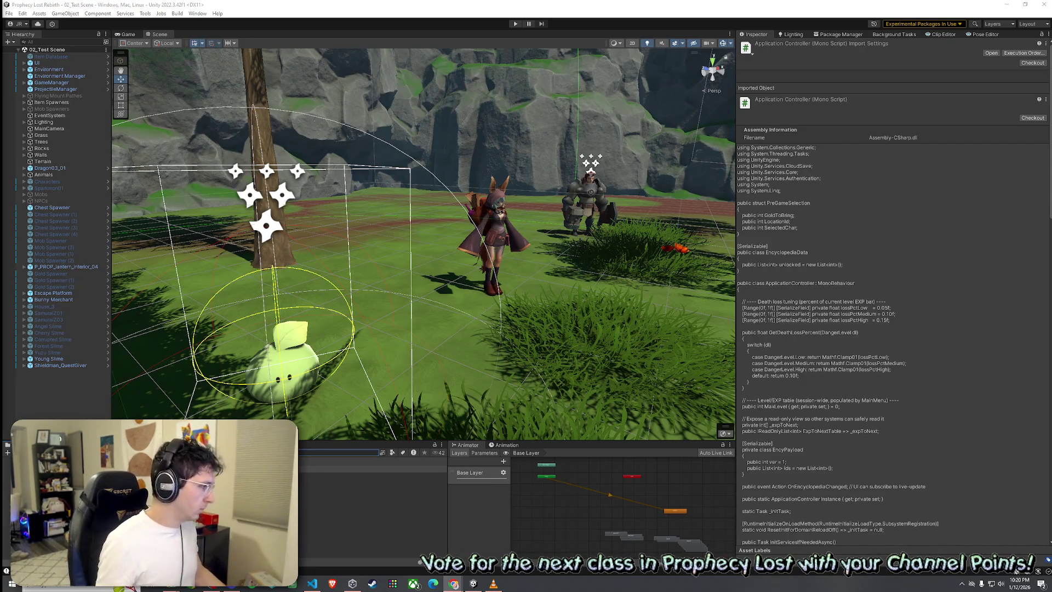
left_click(9, 14)
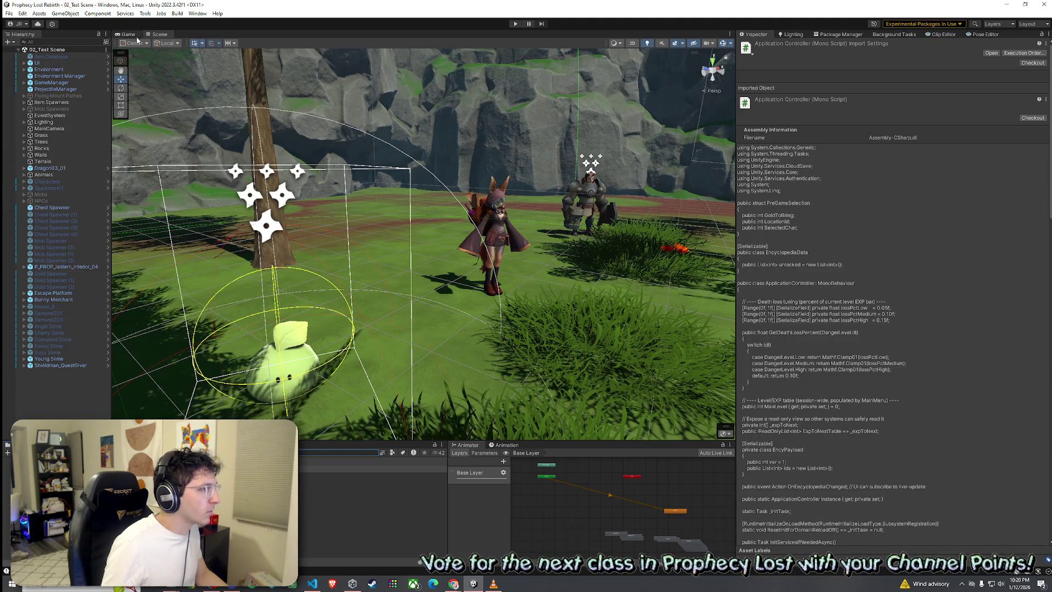
Enter Play mode in the maximized Game view and start a session from the Prophecy Lost title screen
key("ctrl+p")
left_click(50, 24)
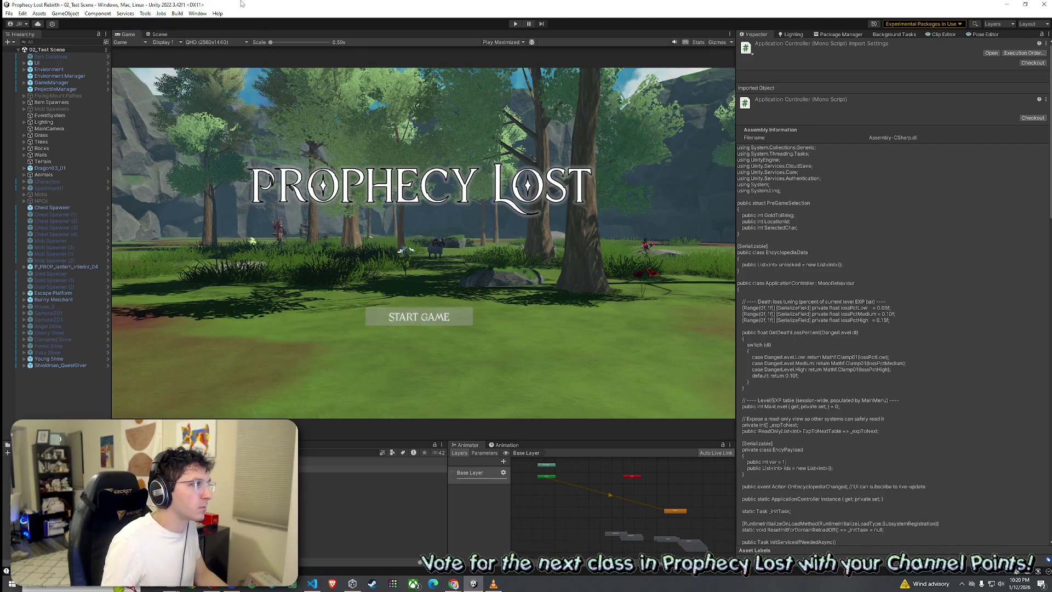
left_click(514, 24)
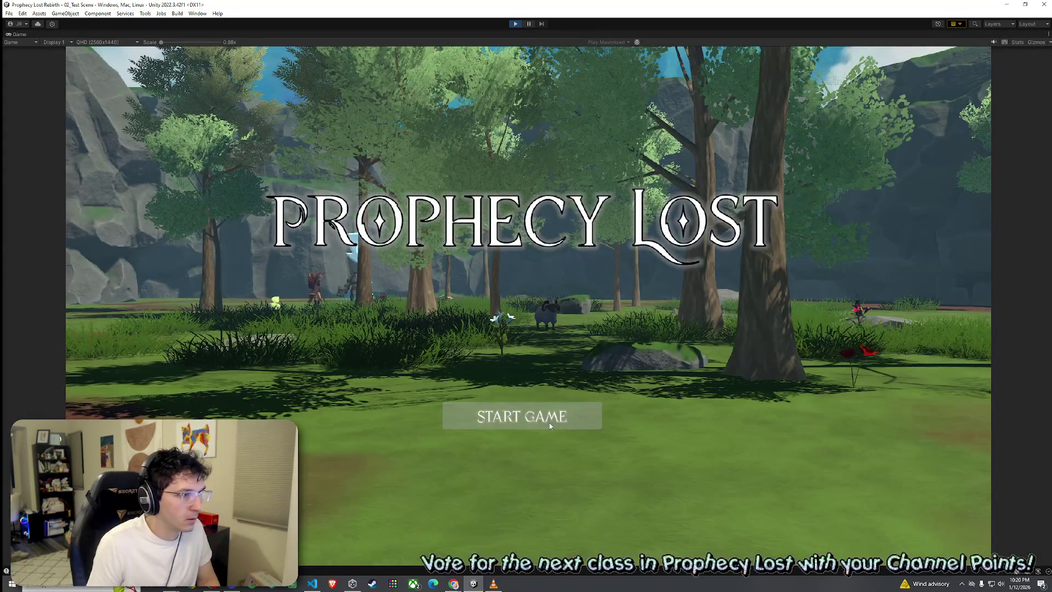
left_click(528, 425)
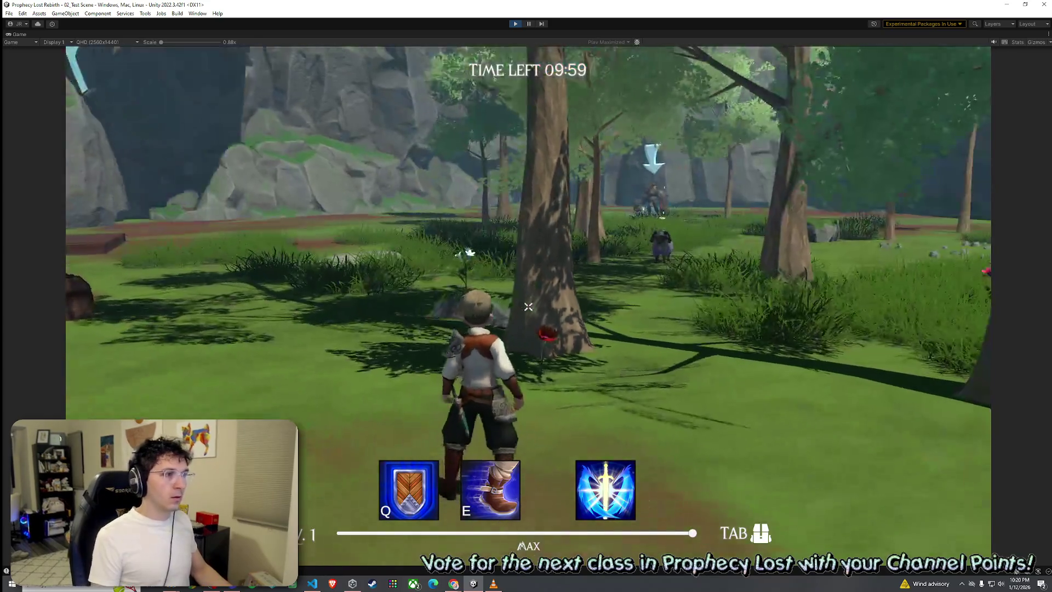
Run the character with WASD through the forest to the armored quest giver, then exit Play mode
key("w")
key("w")
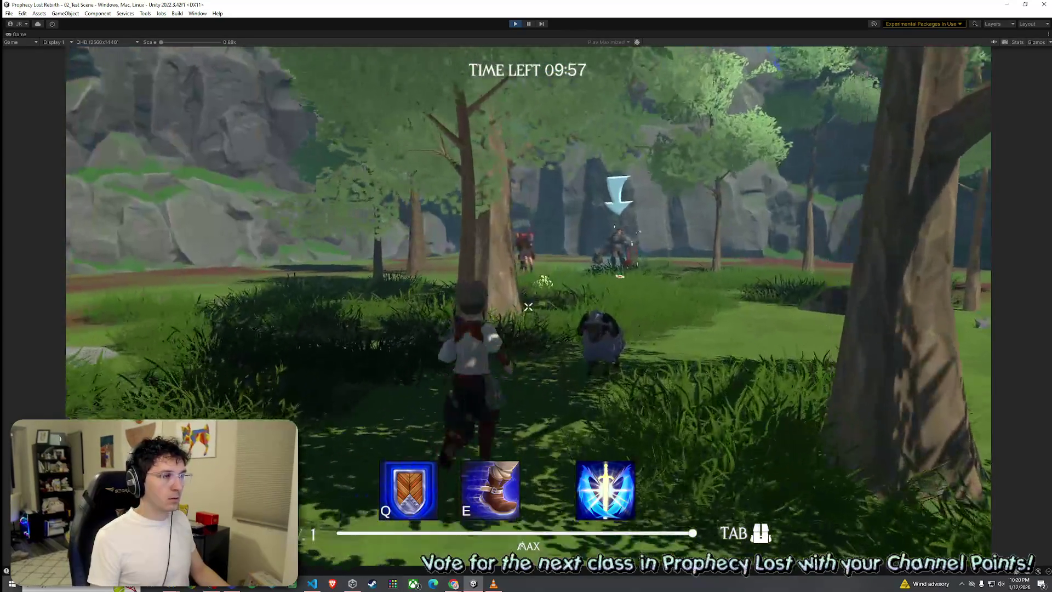
key("w")
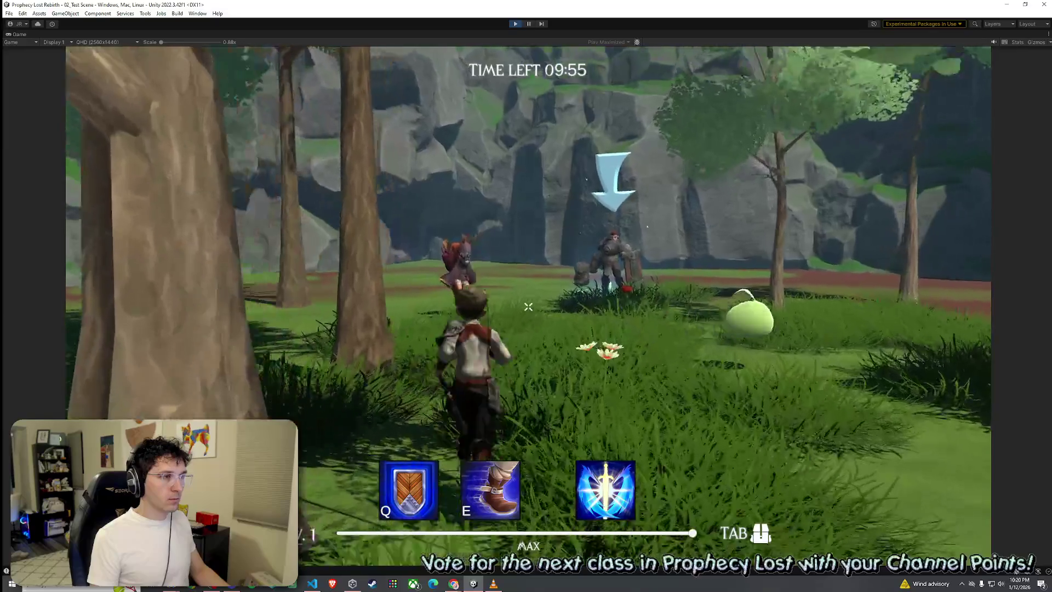
key("w")
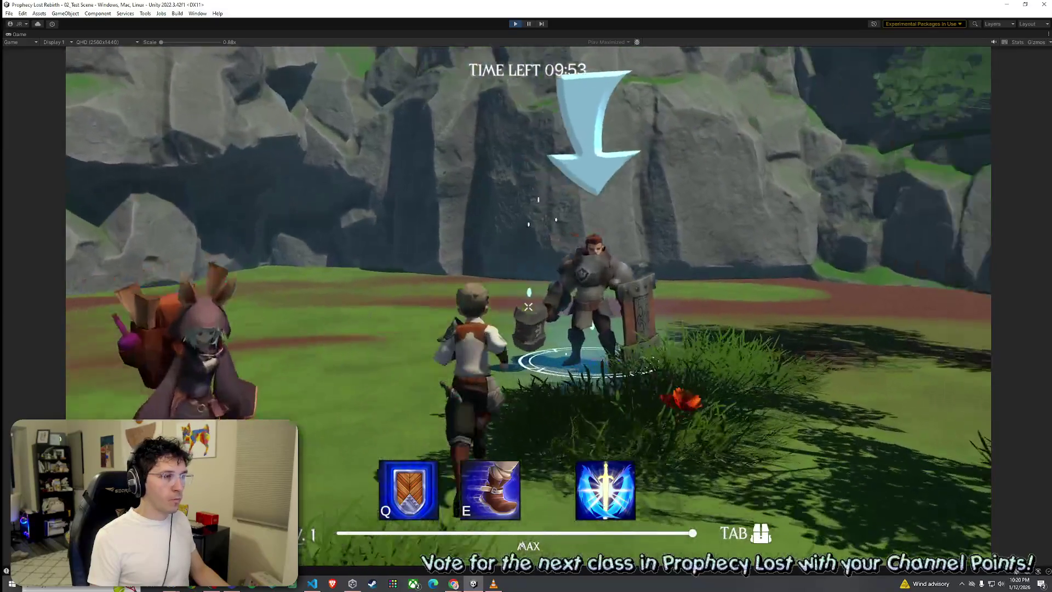
key("w")
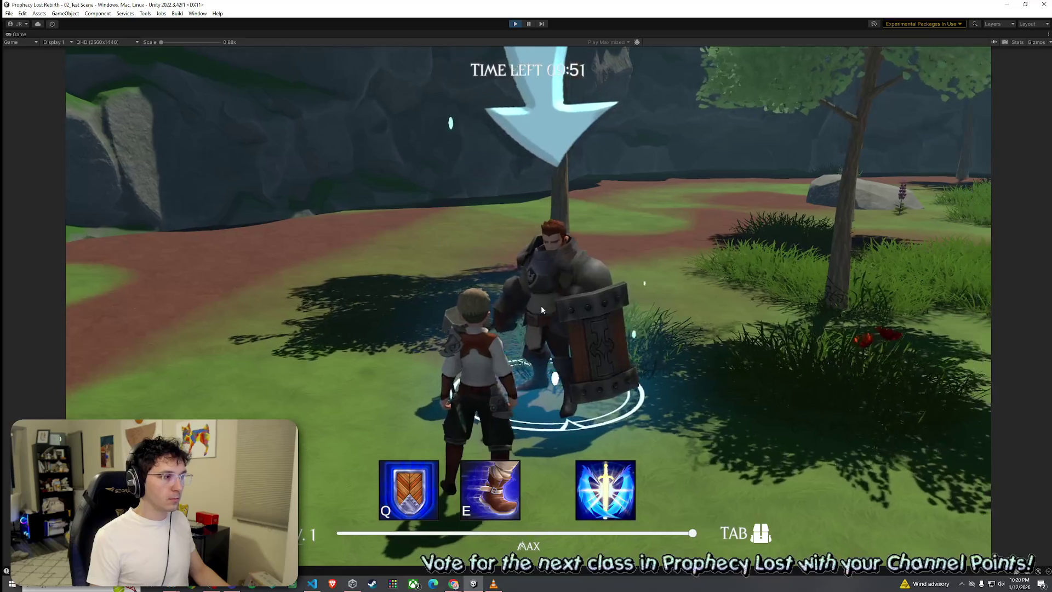
key("a")
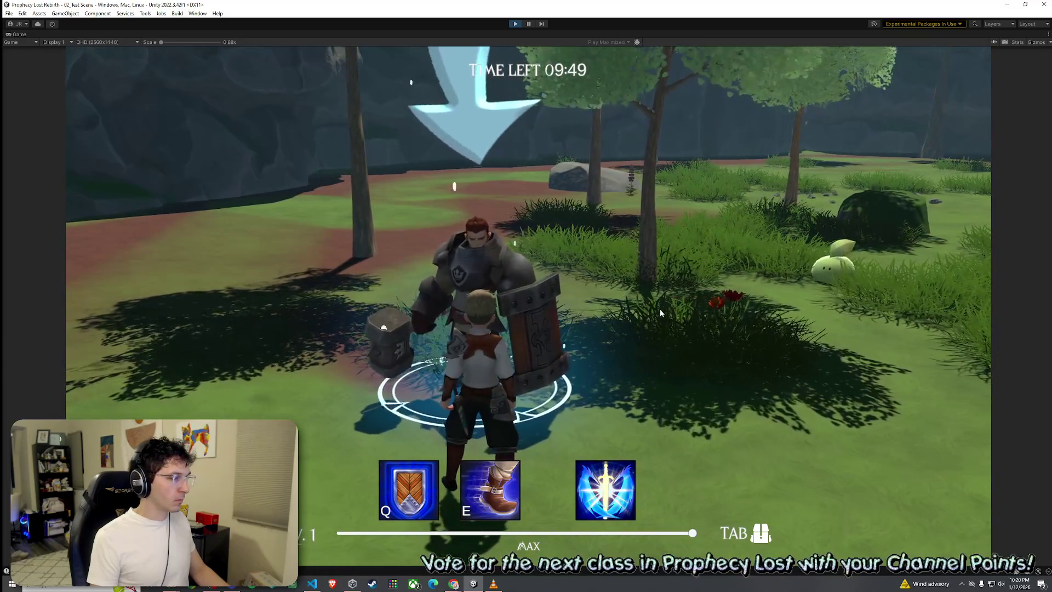
key("s")
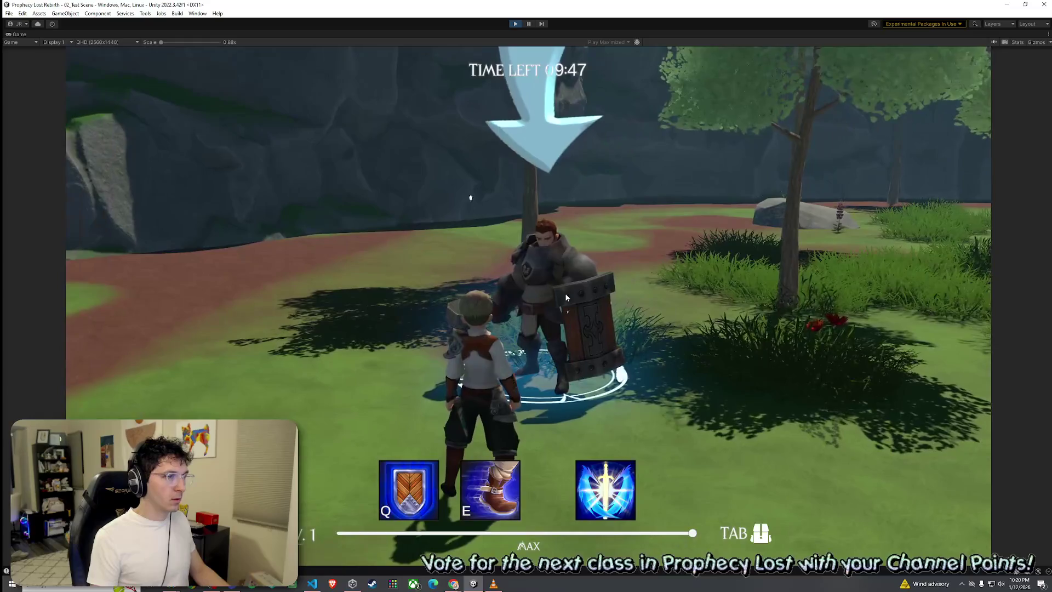
key("w")
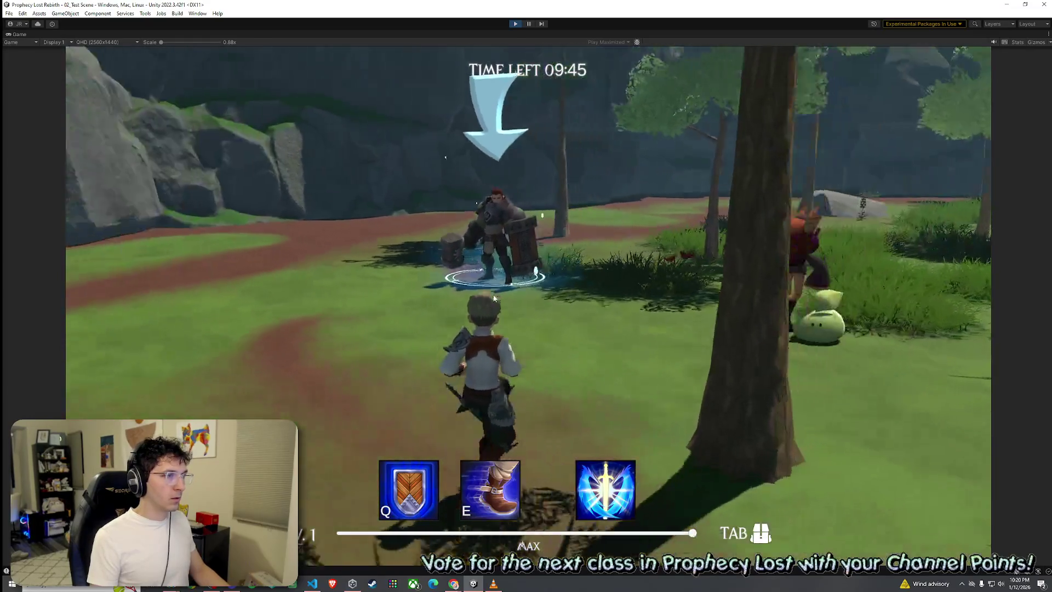
key("a")
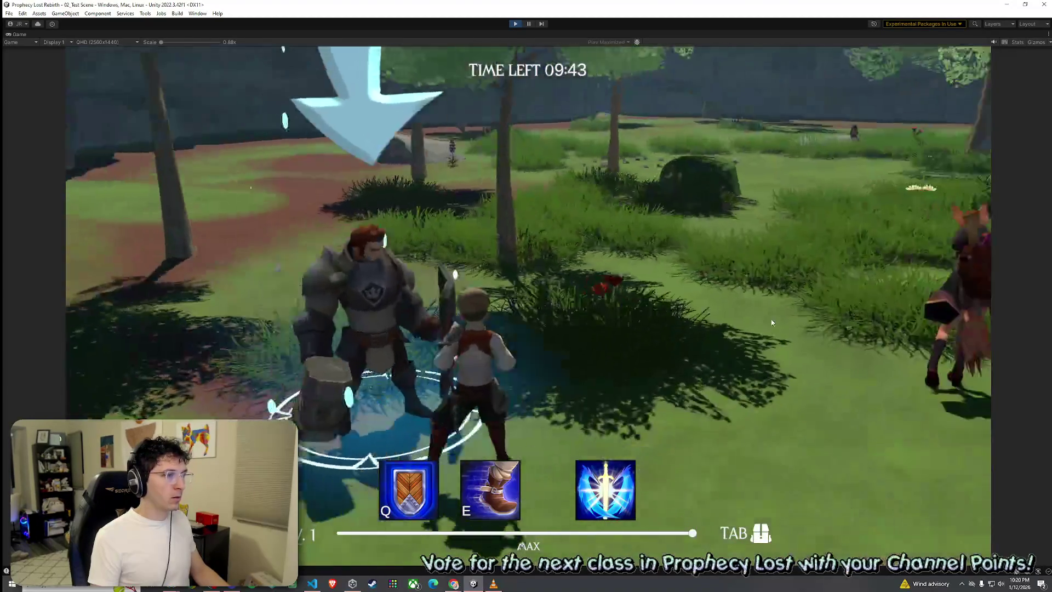
key("ctrl+p")
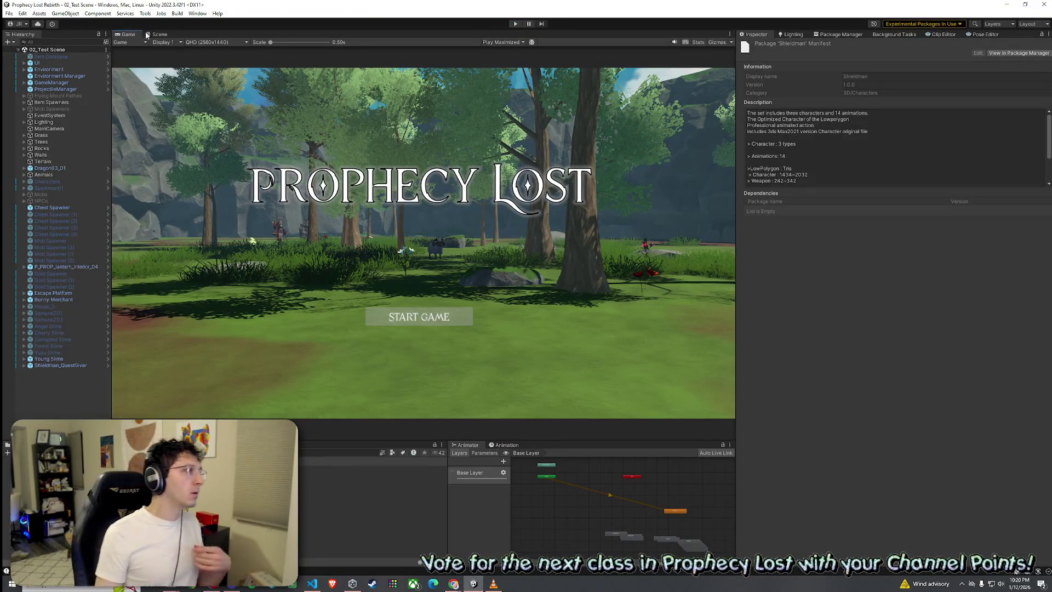
Return to the Scene view and inspect Shieldman_QuestGiver's Available Quest VFX field
left_click(160, 34)
left_click(22, 14)
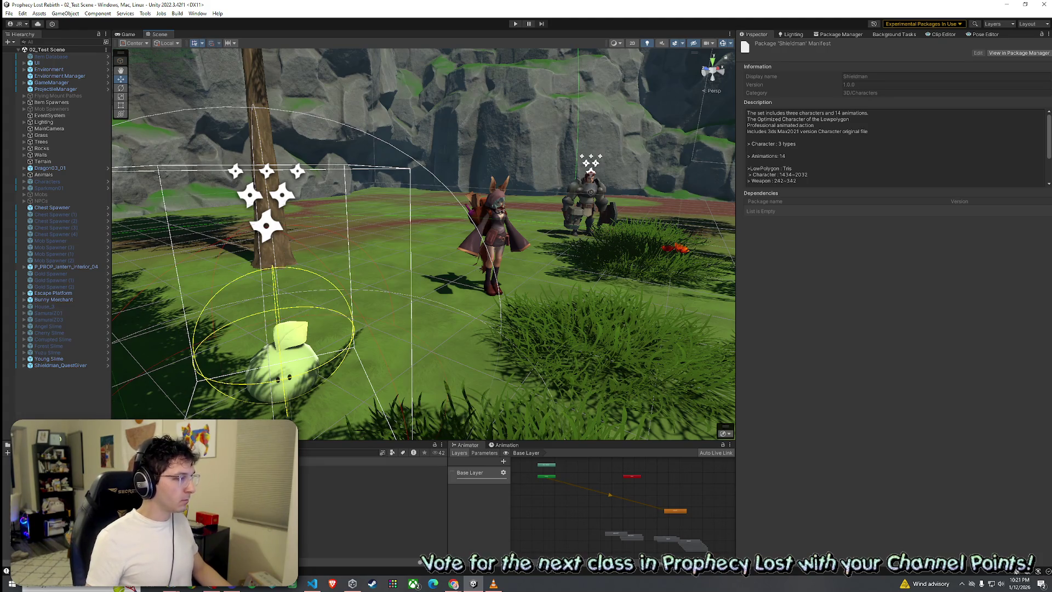
left_click(66, 365)
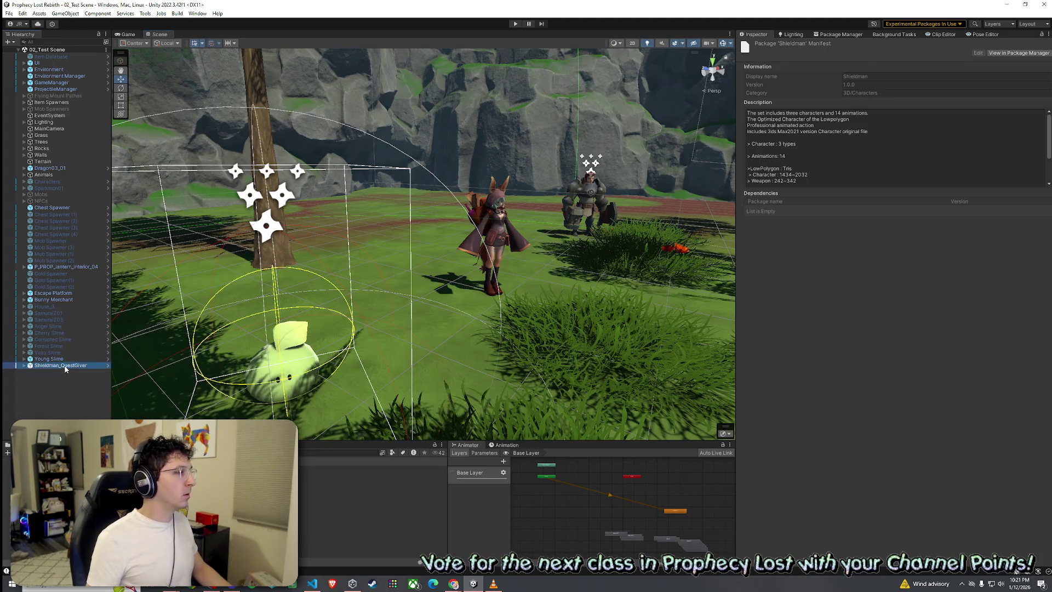
left_click(907, 254)
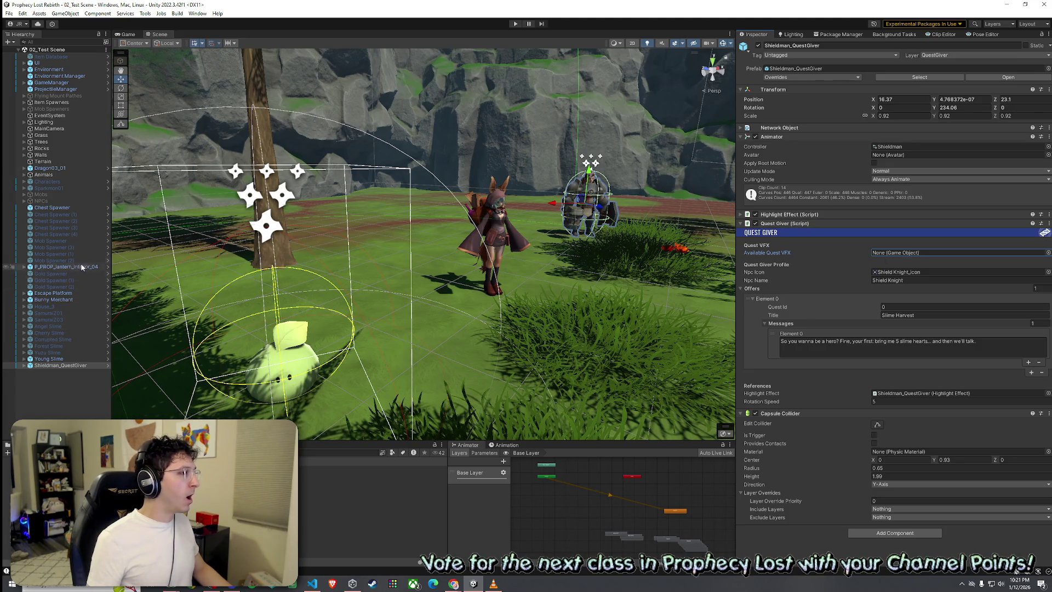
Locate the Shieldman_QuestGiver prefab asset via Prefab > Select Asset and open it in isolation
right_click(91, 365)
left_click(58, 367)
right_click(60, 366)
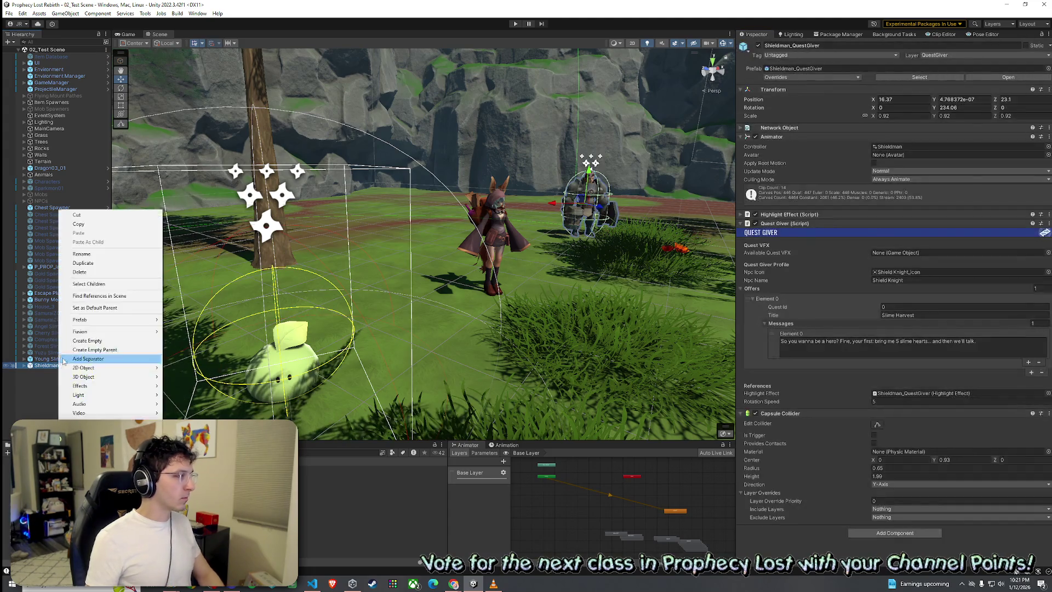
mouse_move(104, 325)
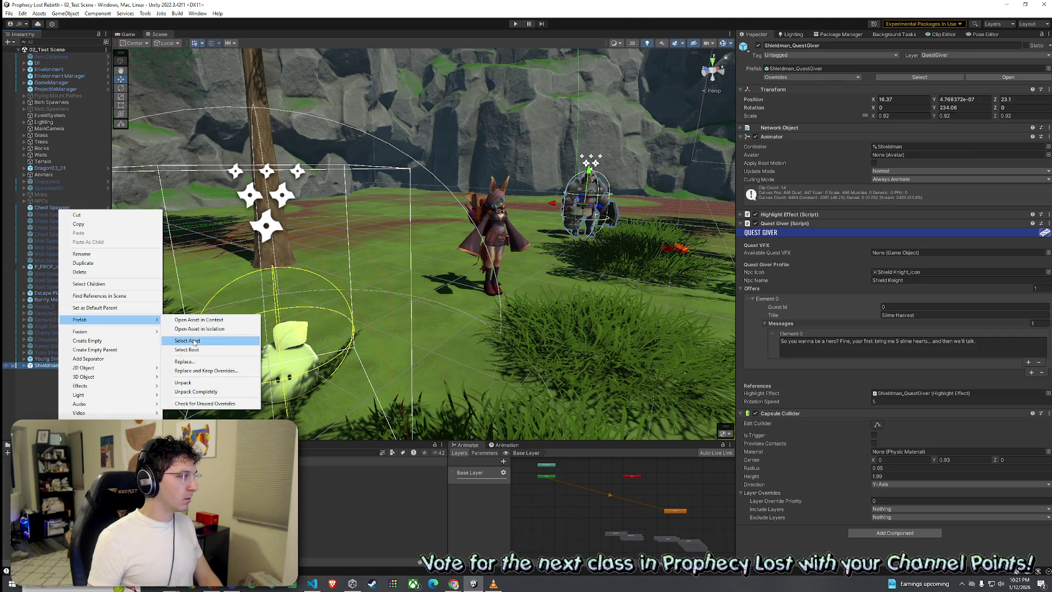
left_click(194, 341)
double_click(329, 469)
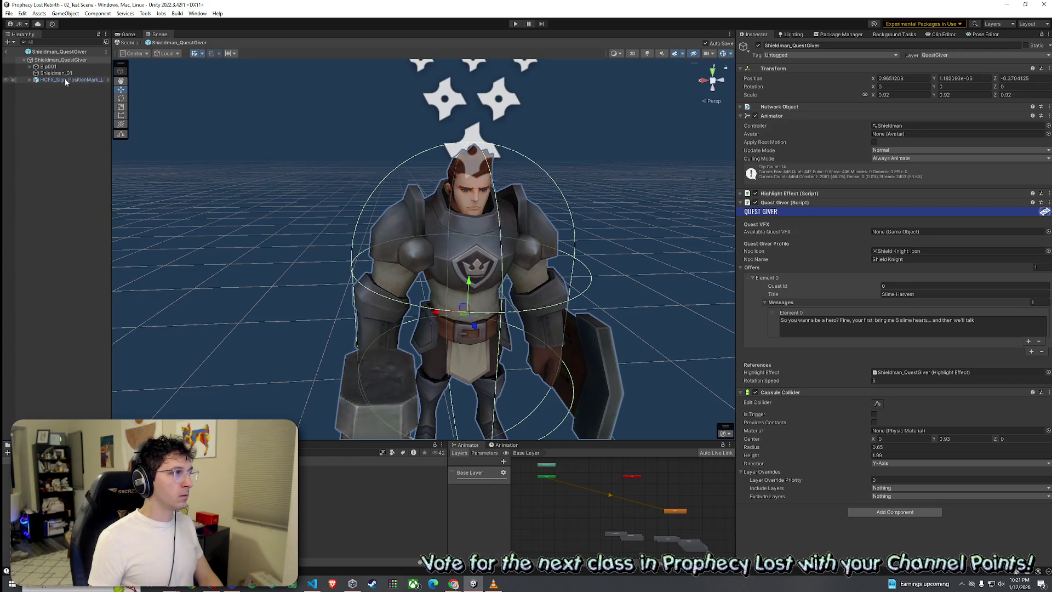
Assign HCFX_Sign_PositionMark_Loop as the Available Quest VFX and begin editing the first offer's message
mouse_move(65, 81)
left_mouse_down()
mouse_move(854, 248)
mouse_move(904, 231)
left_mouse_up()
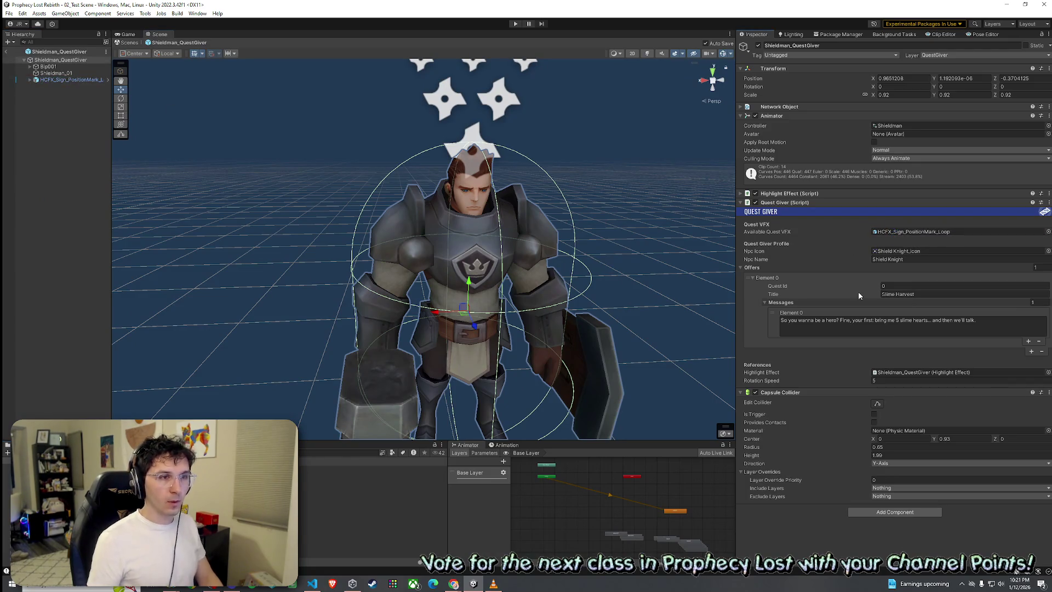
left_click(899, 324)
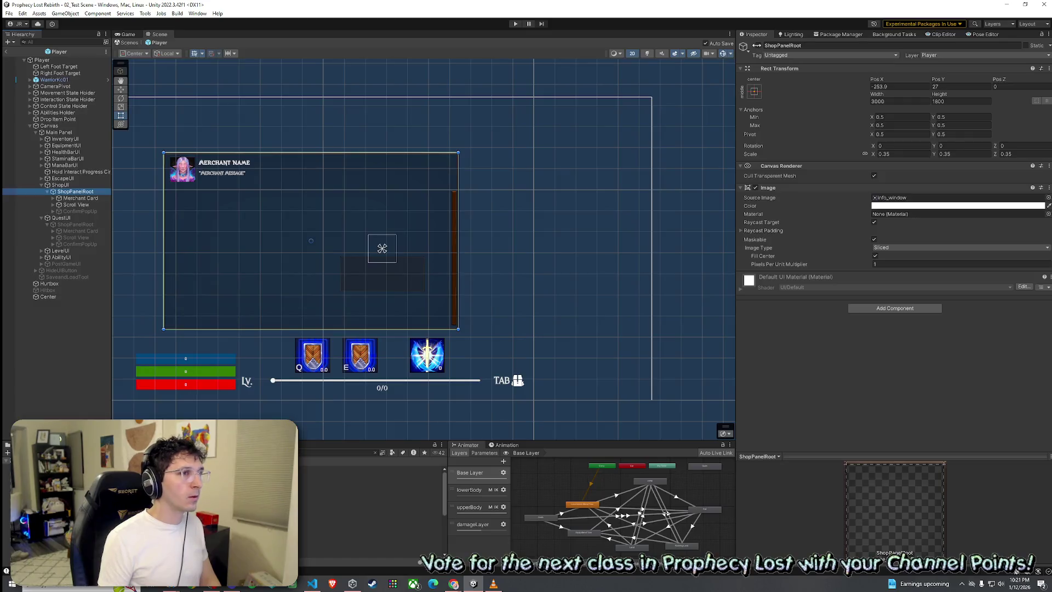
Toggle ShopPanelRoot's visibility off and on, then select the copied panel root under QuestUI
left_click(758, 46)
left_click(758, 46)
left_click(75, 224)
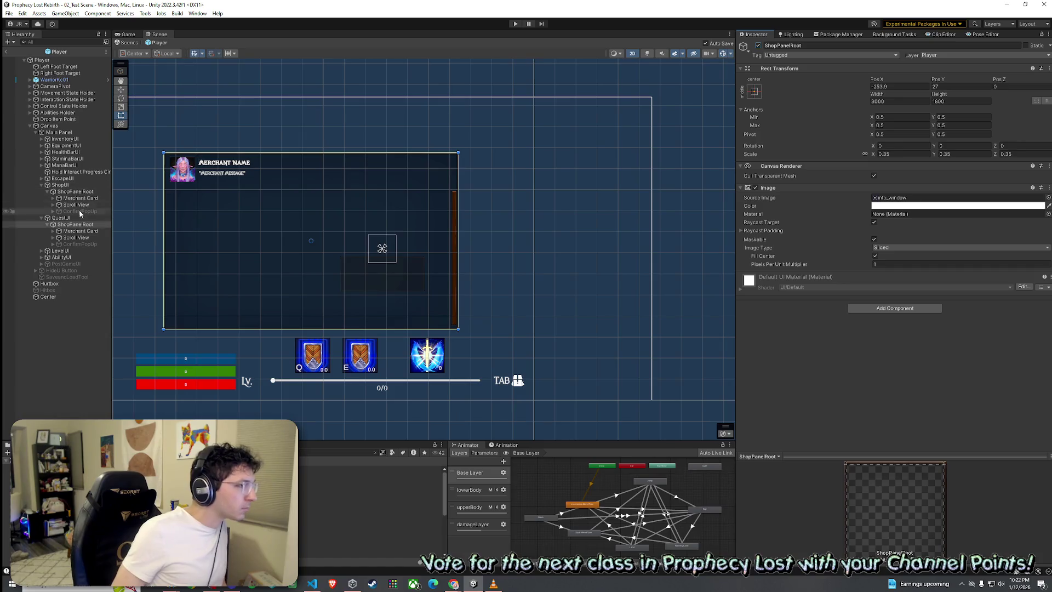
left_click(75, 225)
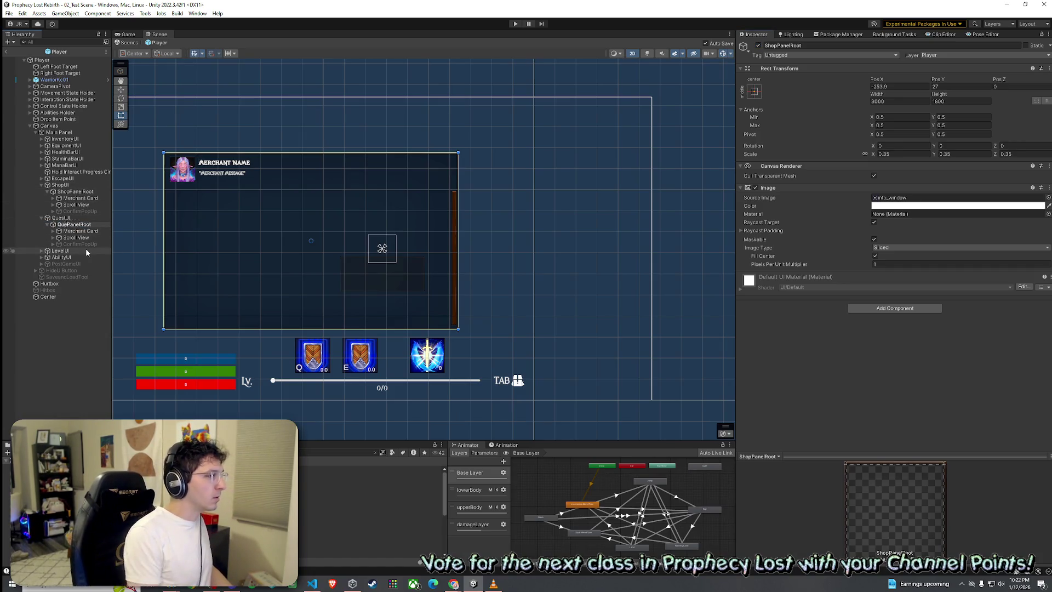
type("Giver")
Rename Merchant Card to 'QuestGiver Card' and widen the Hierarchy so full names fit
left_click(86, 231)
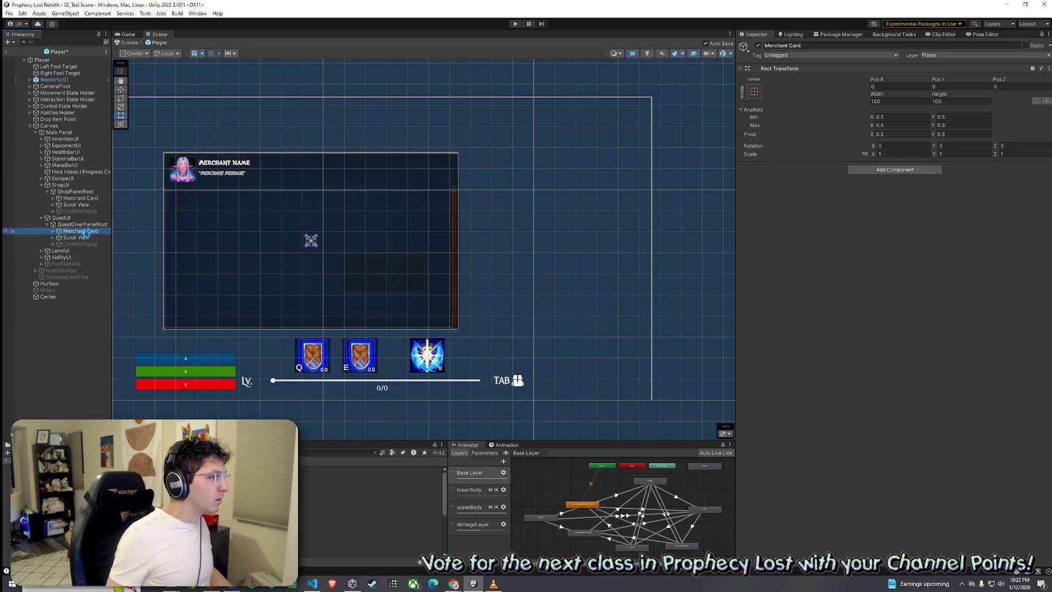
left_click(82, 233)
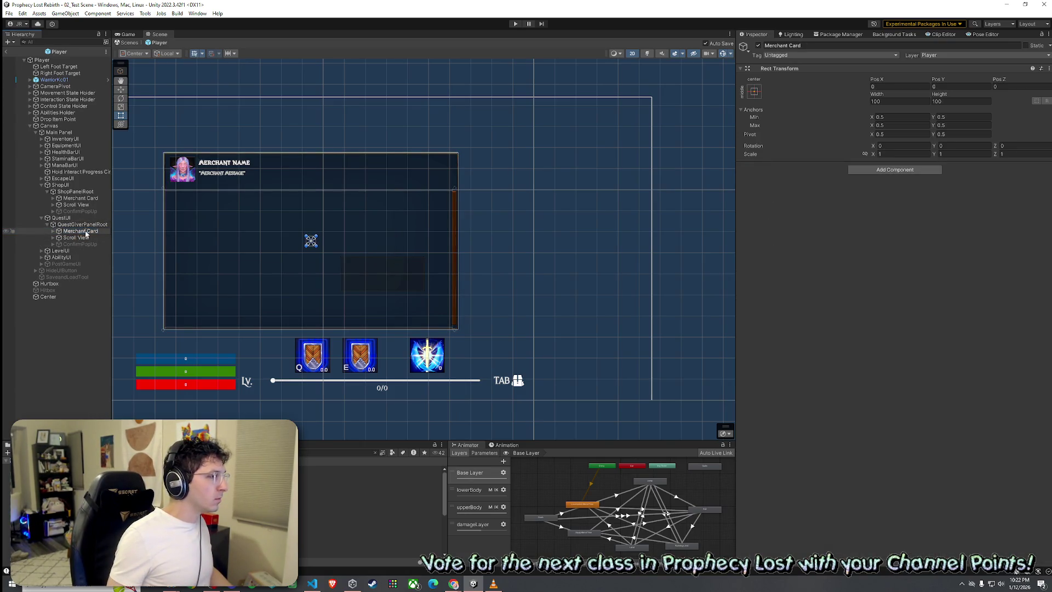
type("QuestGiver")
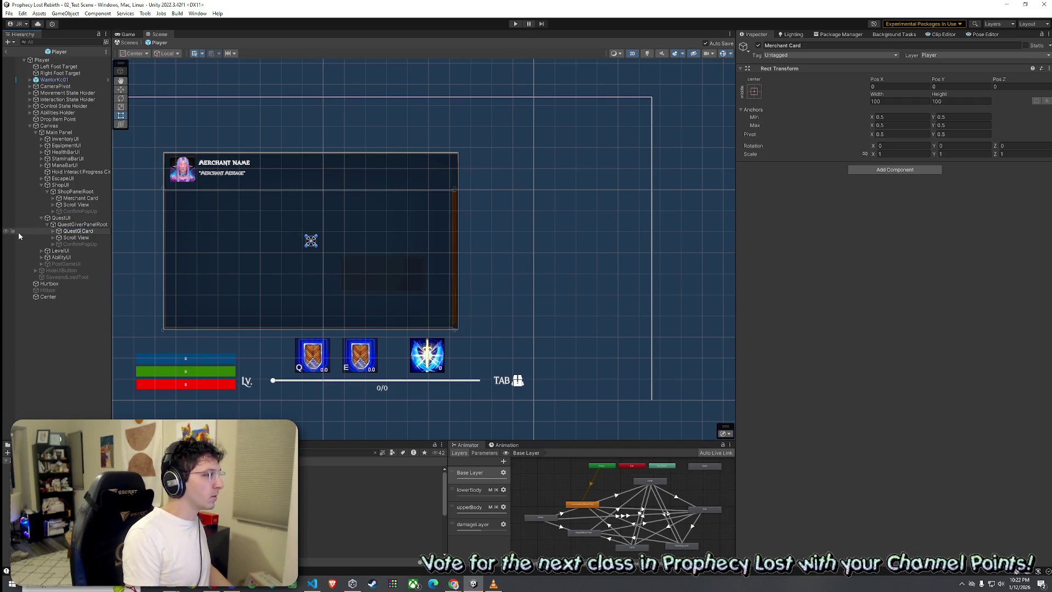
key("Return")
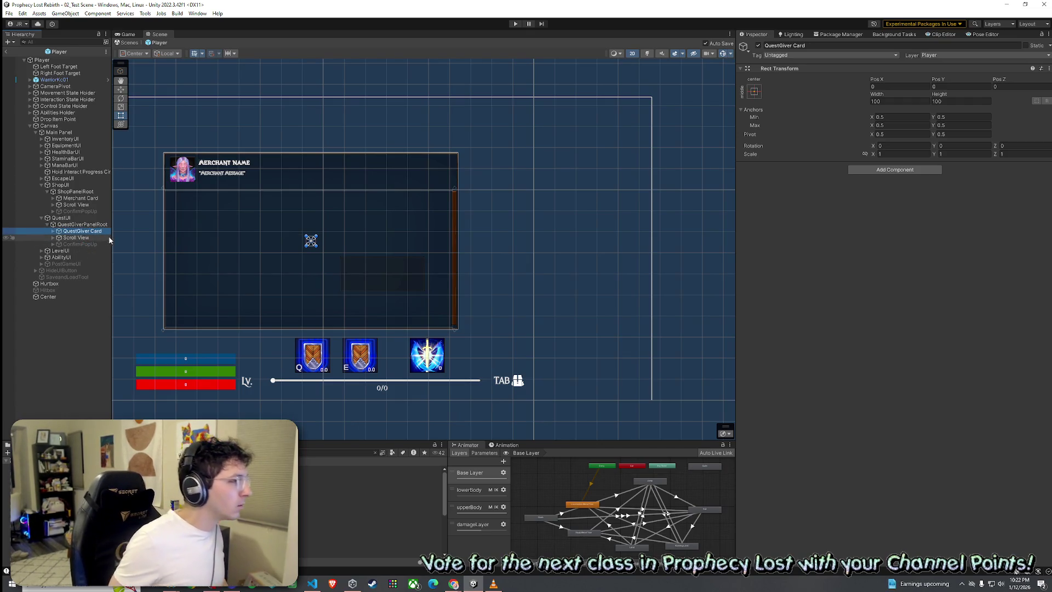
left_click_drag(112, 238, 207, 238)
left_click(53, 231)
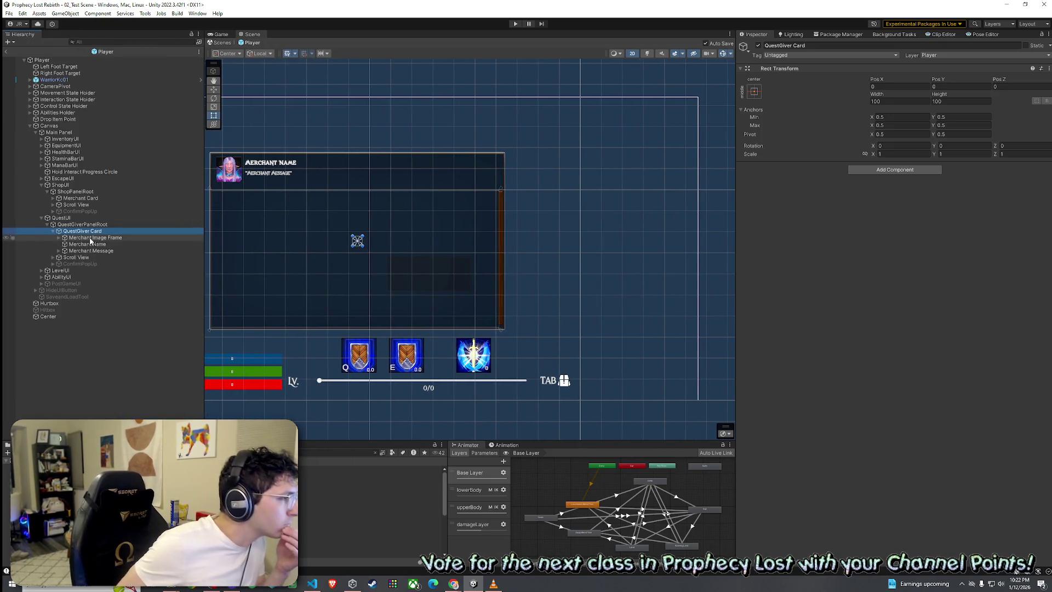
Replace 'Merchant' with 'QuestGiver' in the card's Image Frame, Name and Message child names
left_click(75, 238)
key("F2")
double_click(82, 238)
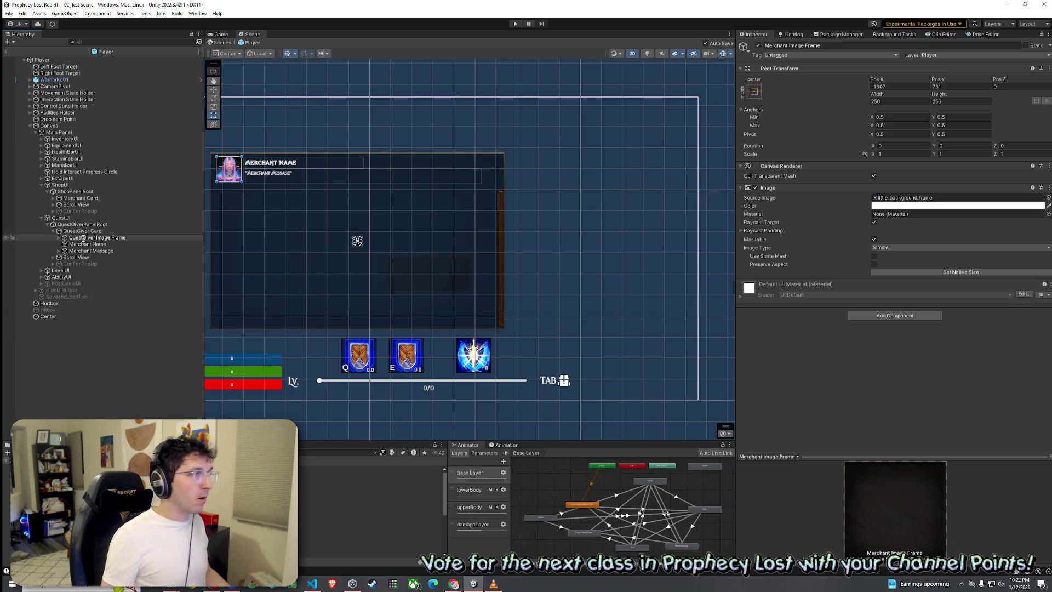
left_click(81, 245)
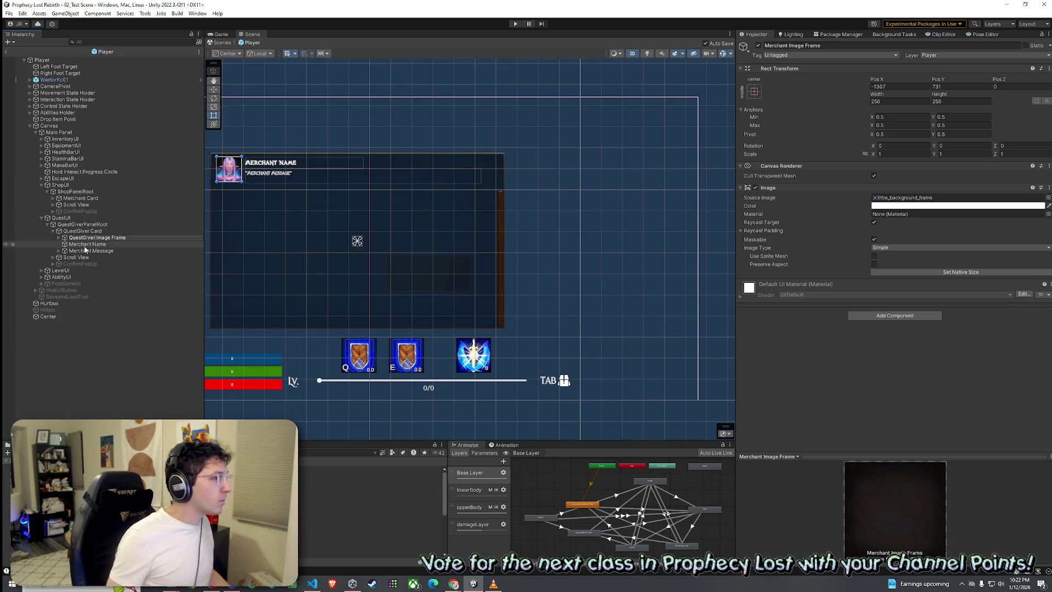
key("F2")
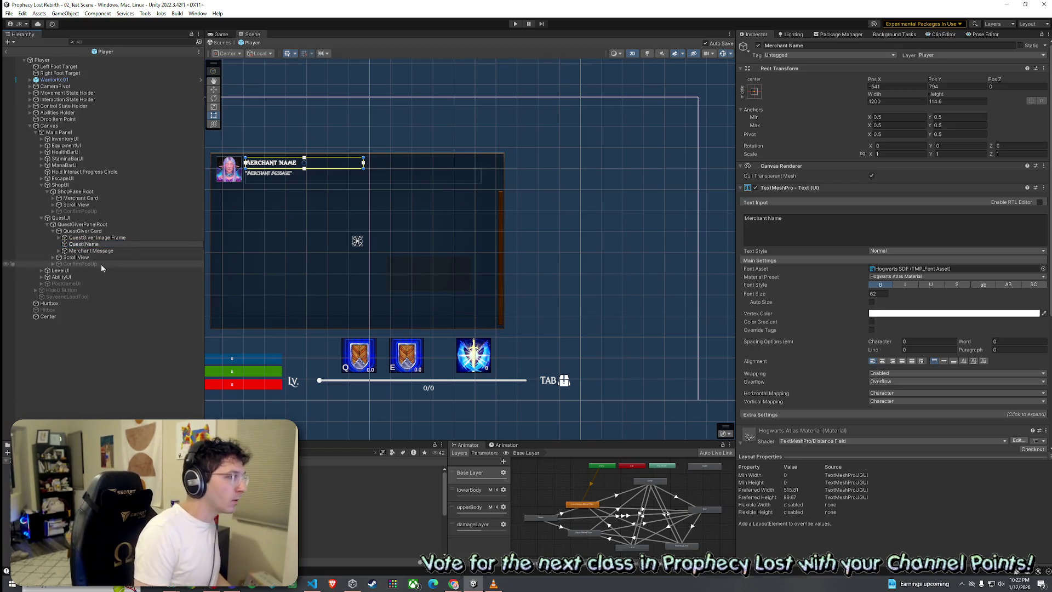
left_click(90, 252)
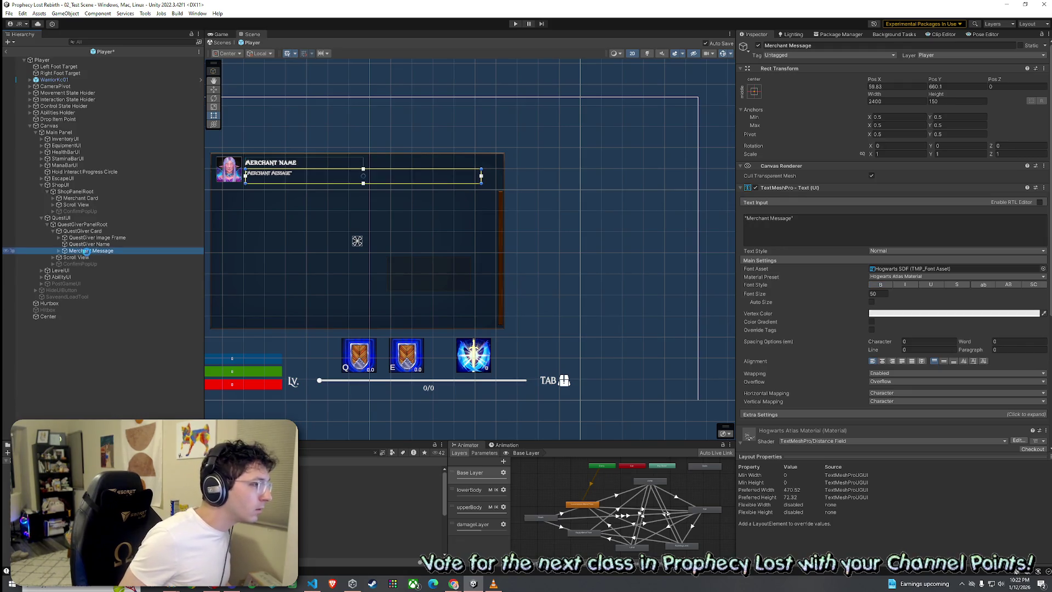
key("F2")
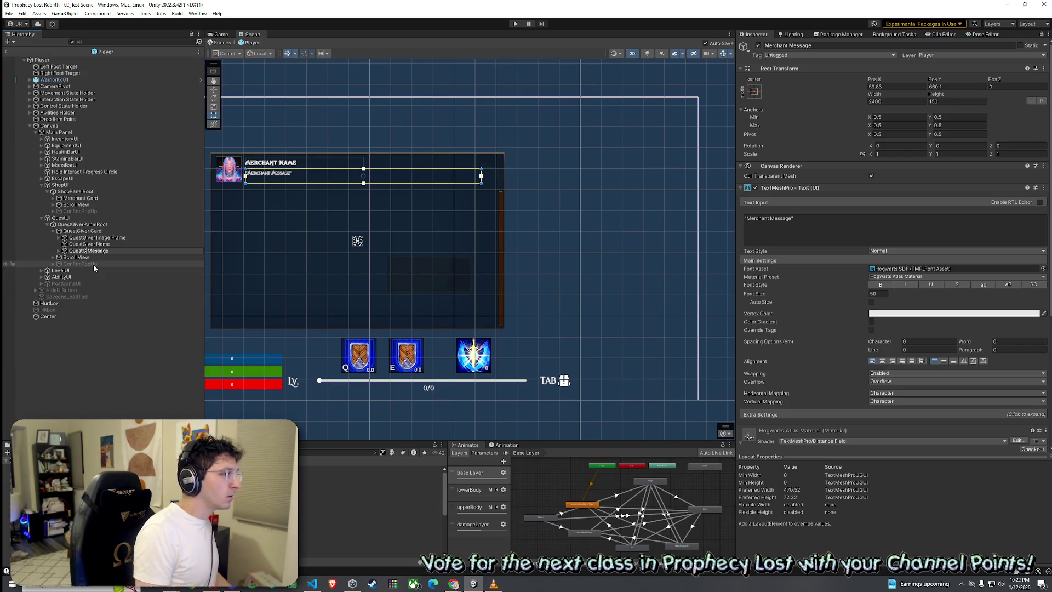
key("Return")
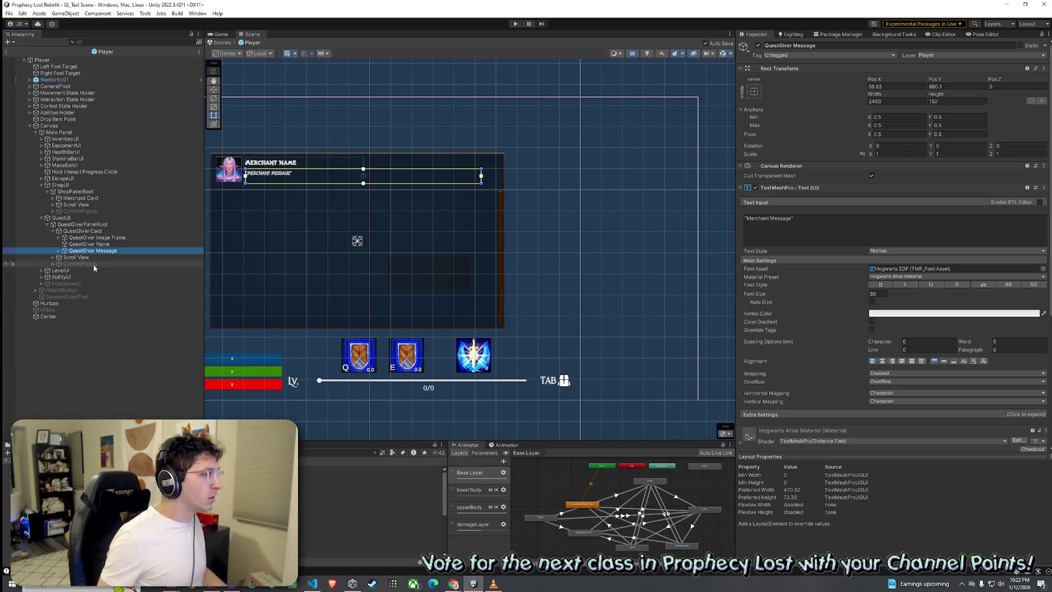
Expand the shop's Merchant Card, Merchant Image Frame and Merchant Message to compare with the copy
left_click(52, 198)
left_click(59, 204)
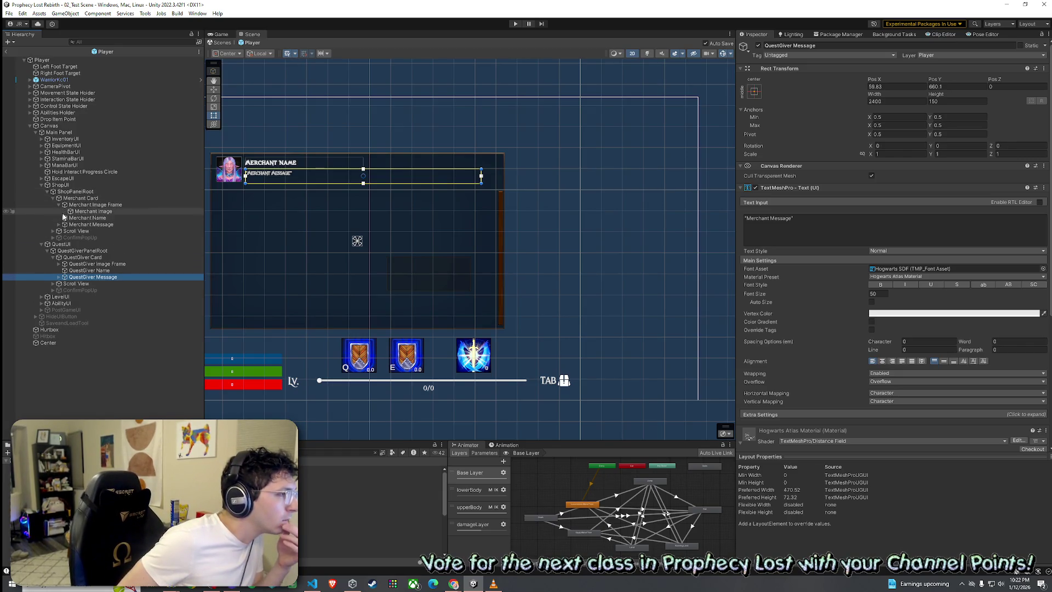
left_click(59, 224)
left_click(54, 238)
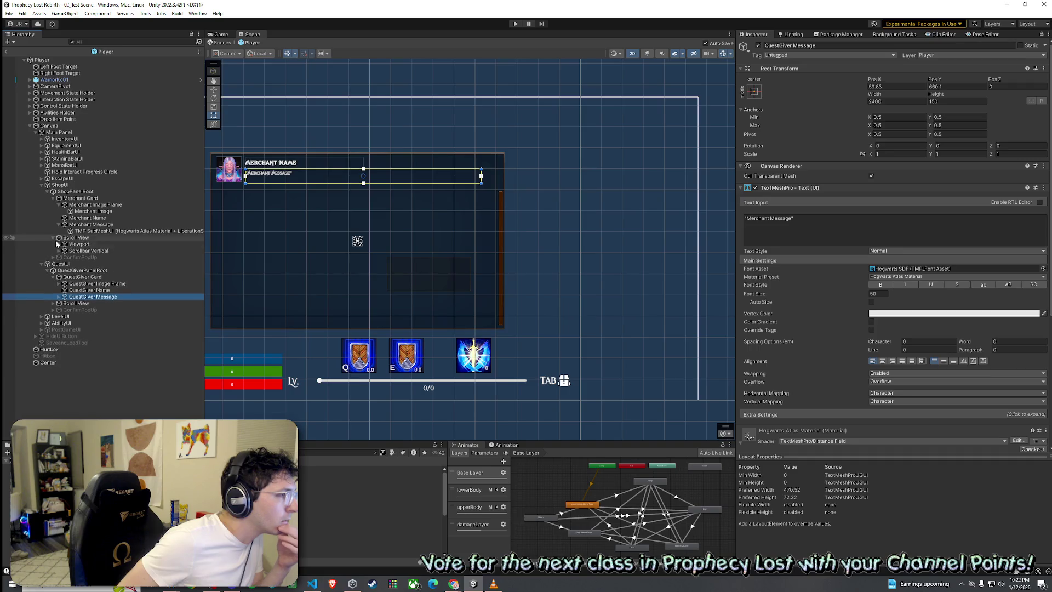
left_click(59, 225)
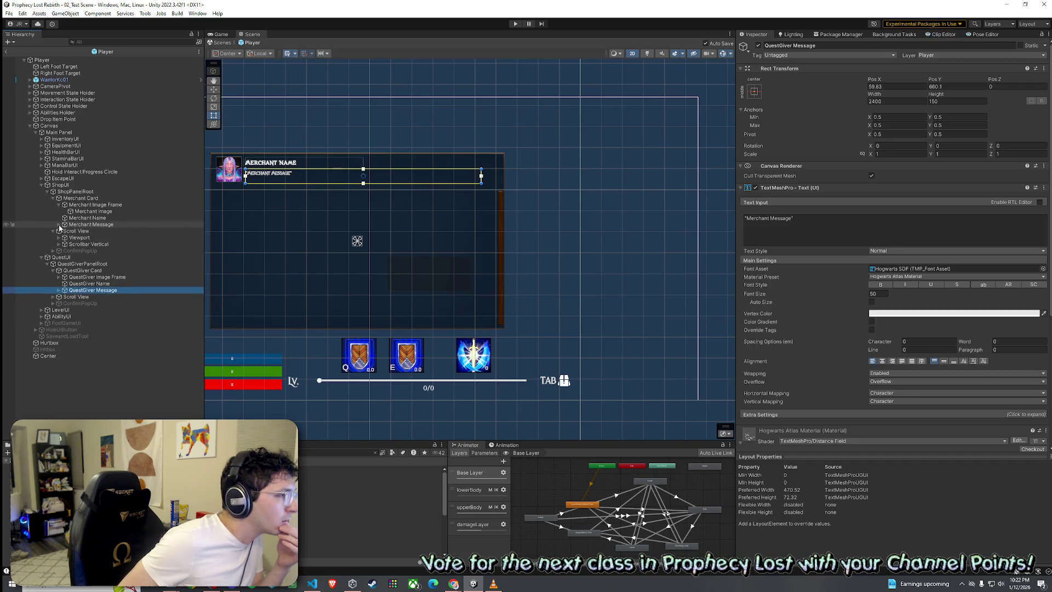
left_click(59, 225)
left_click(87, 230)
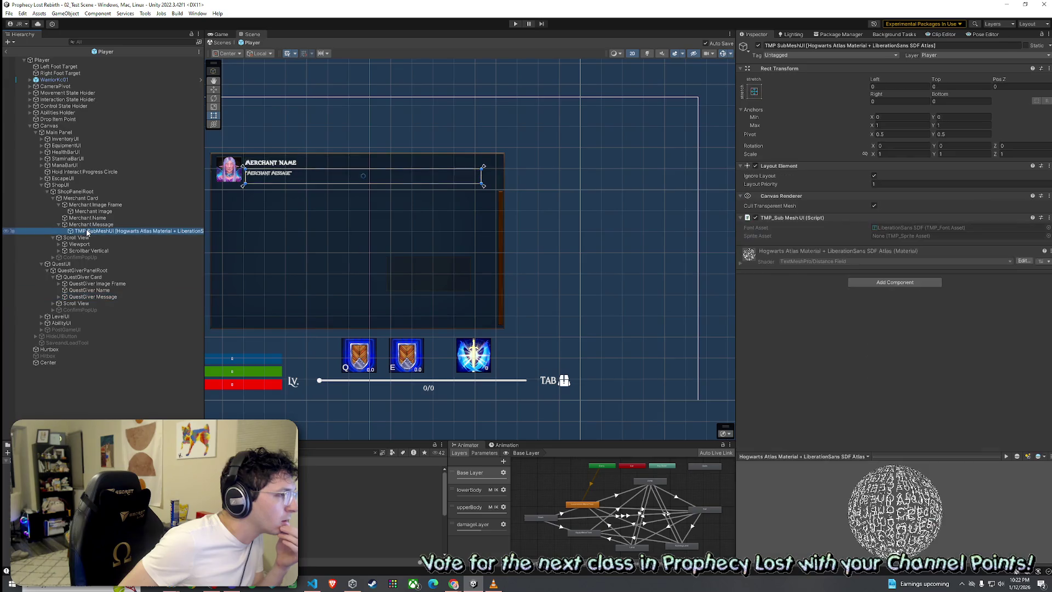
left_click(83, 225)
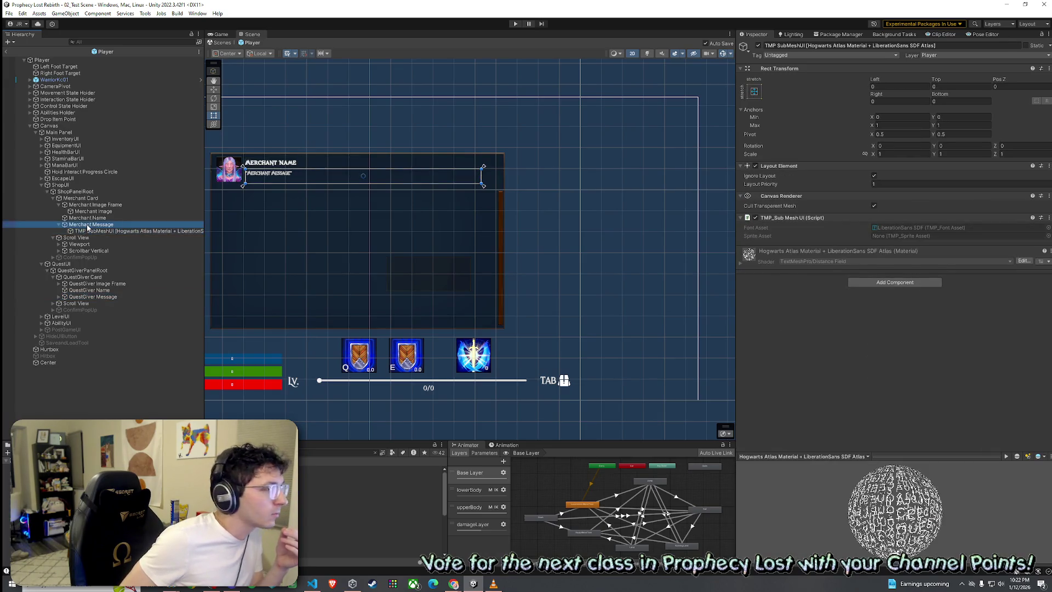
key("Left")
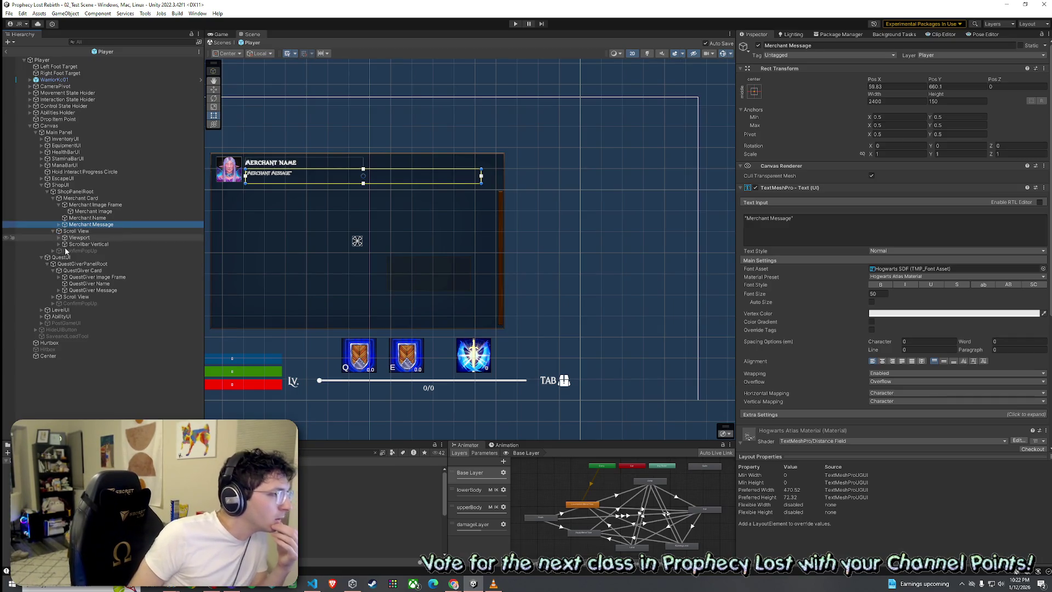
Expand the shop's Viewport, Scrollbar, Sliding Area and ConfirmPopUp with its Yes, No and Item Sprite children
left_click(59, 238)
left_click(57, 251)
left_click(64, 258)
left_click(53, 271)
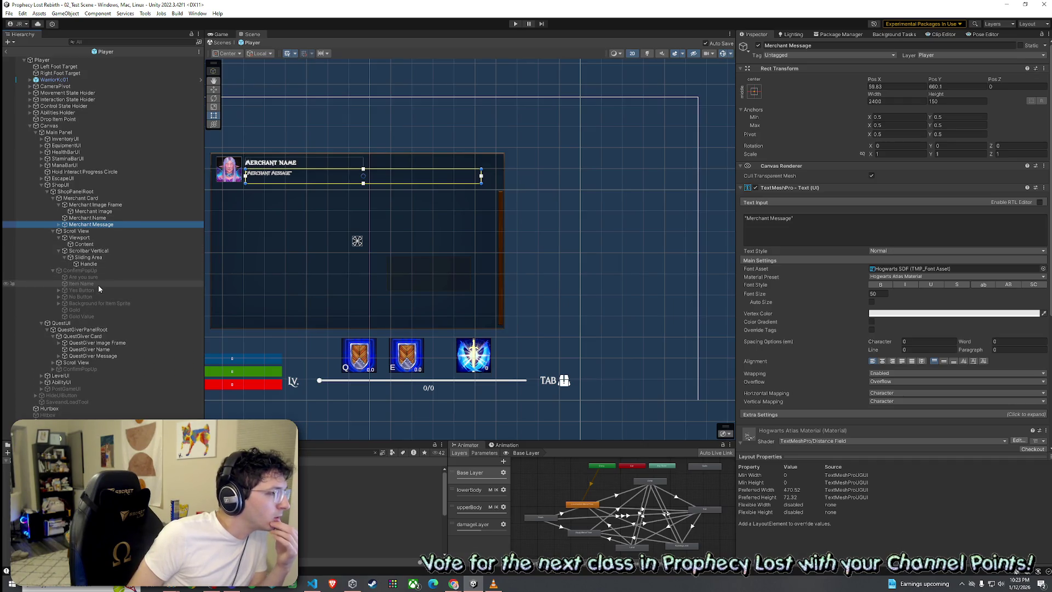
left_click(58, 290)
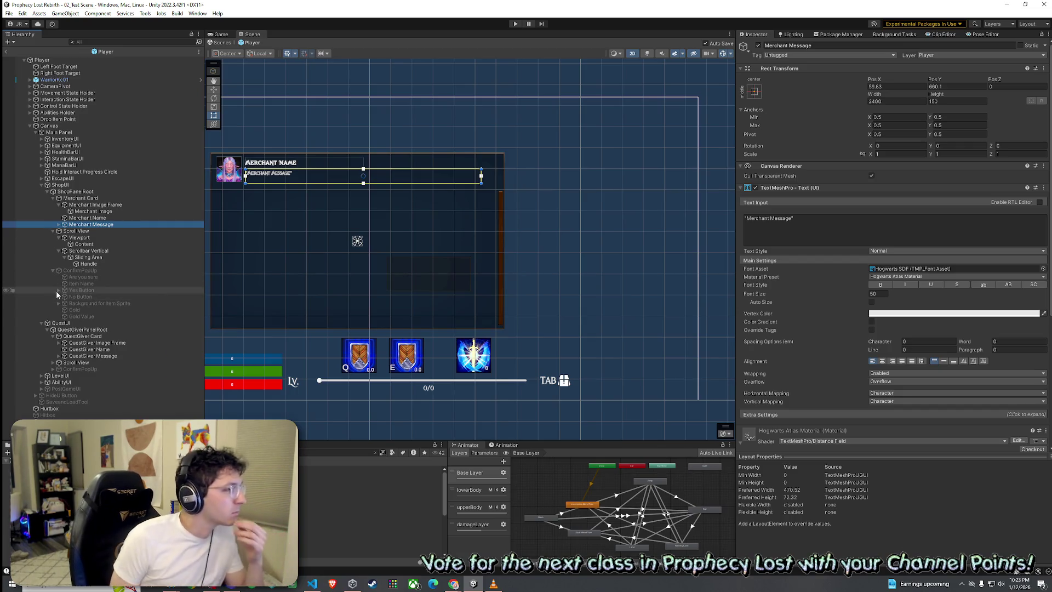
left_click(58, 303)
left_click(59, 315)
Expand QuestGiver Image Frame and the quest panel's Scroll View, Viewport, Scrollbar and Sliding Area
scroll(86, 318, "down", 1)
left_click(58, 357)
left_click(62, 370)
scroll(60, 368, "down", 1)
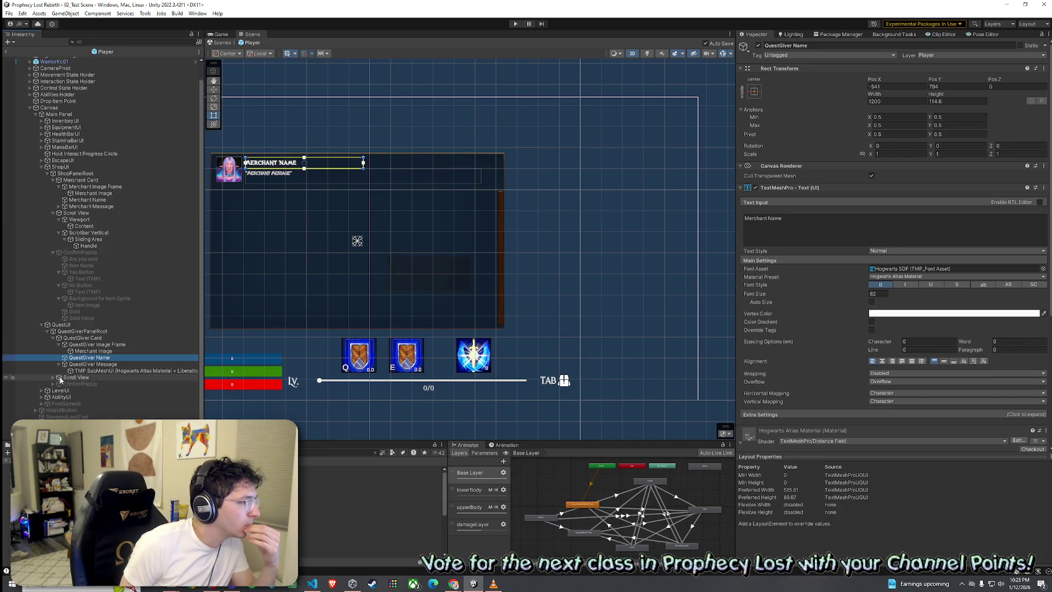
left_click(53, 377)
left_click(58, 384)
left_click(59, 397)
scroll(63, 392, "down", 1)
left_click(65, 377)
Expand the quest ConfirmPopUp's Yes Button, No Button and Item Sprite background, and select ShopUI
left_click(55, 391)
left_click(54, 390)
scroll(57, 379, "down", 2)
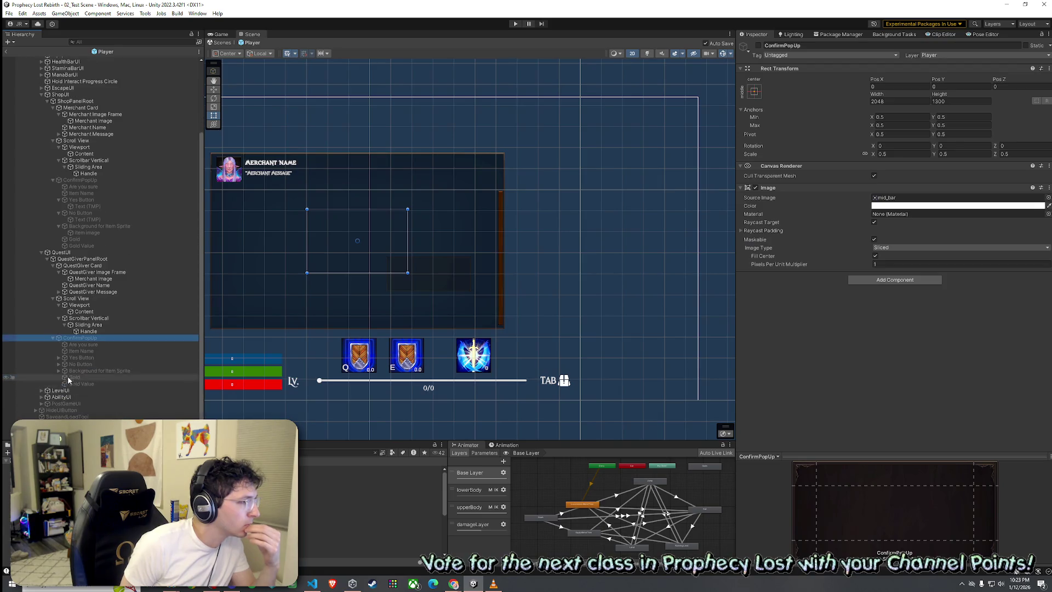
left_click(59, 358)
left_click(59, 370)
left_click(59, 384)
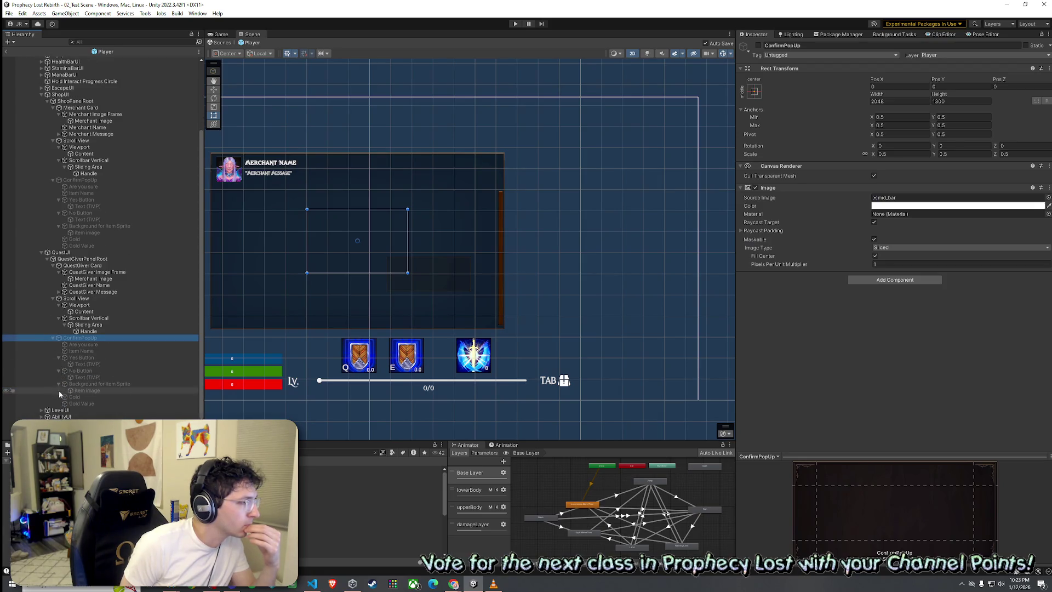
left_click(82, 94)
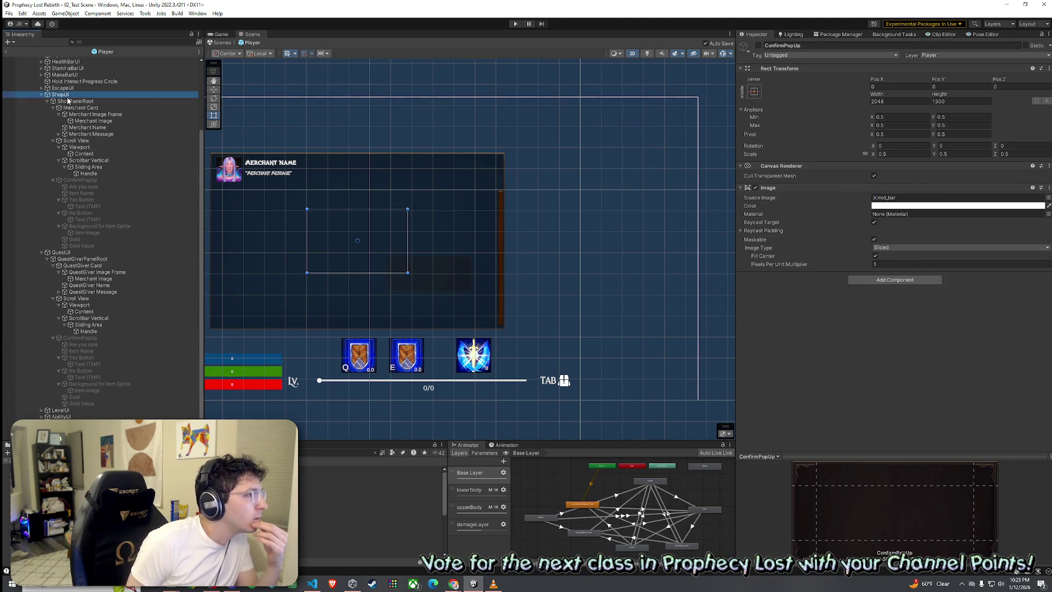
Select QuestUI, then ShopUI to show its Shop UI script references, and start a Windows search
left_click(79, 253)
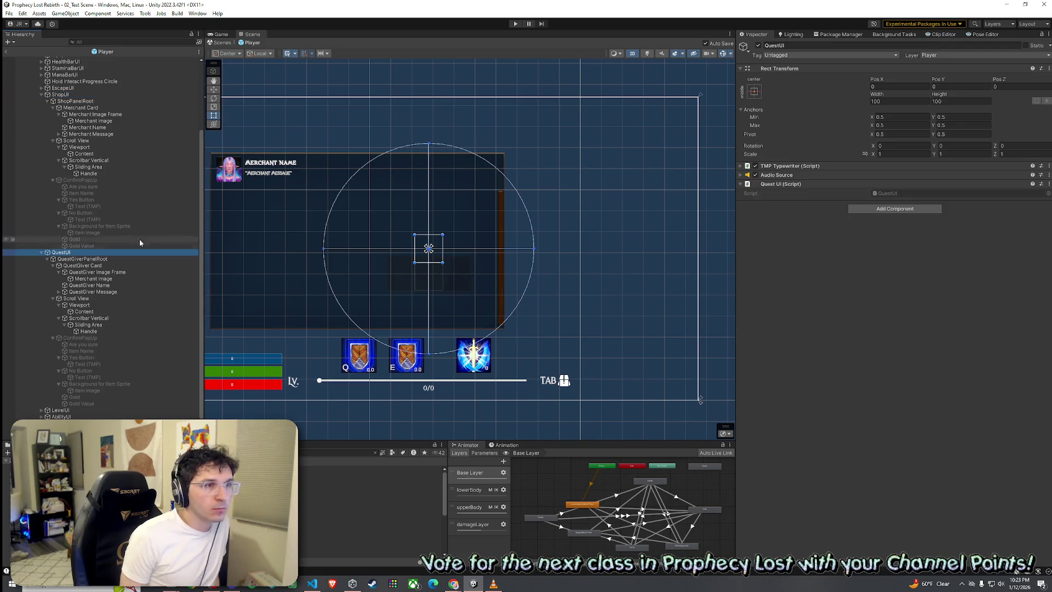
left_click(85, 96)
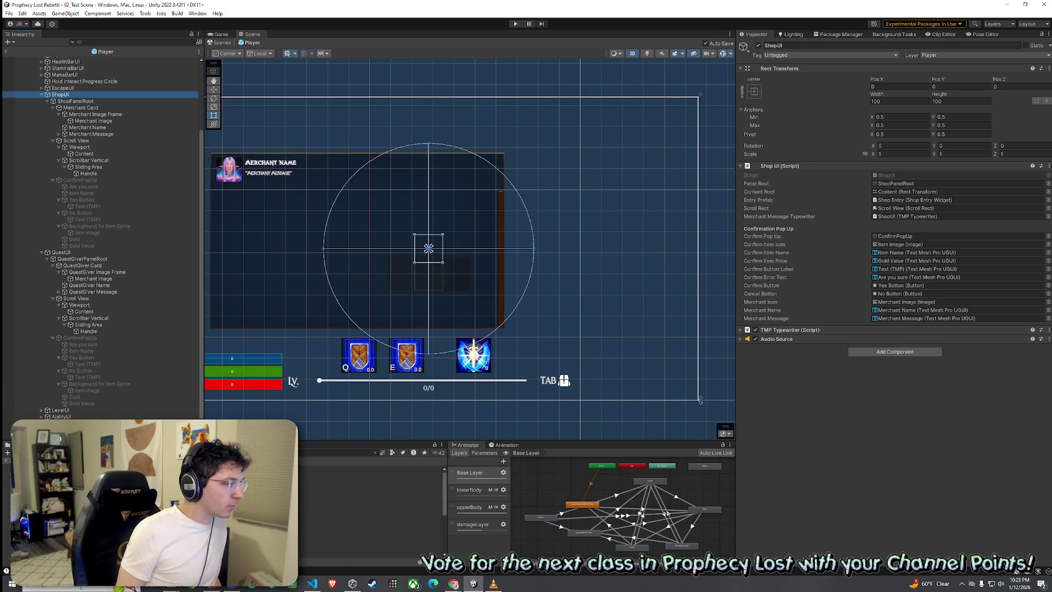
key("super")
Launch Snipping Tool via a 'snip' search, then snip the ShopUI and QuestUI hierarchy and copy it
type("snip")
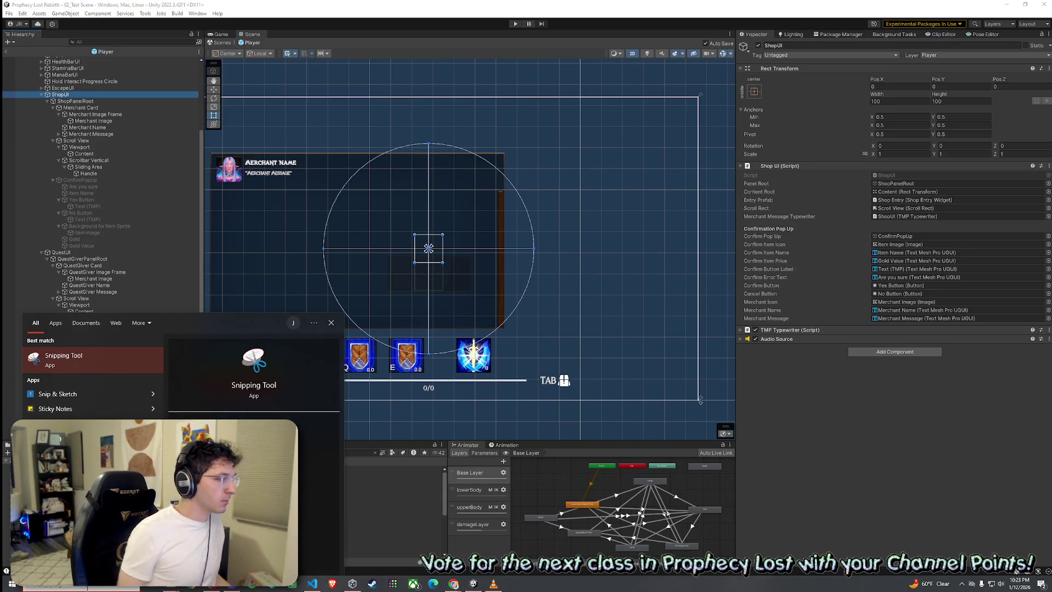
left_click(50, 365)
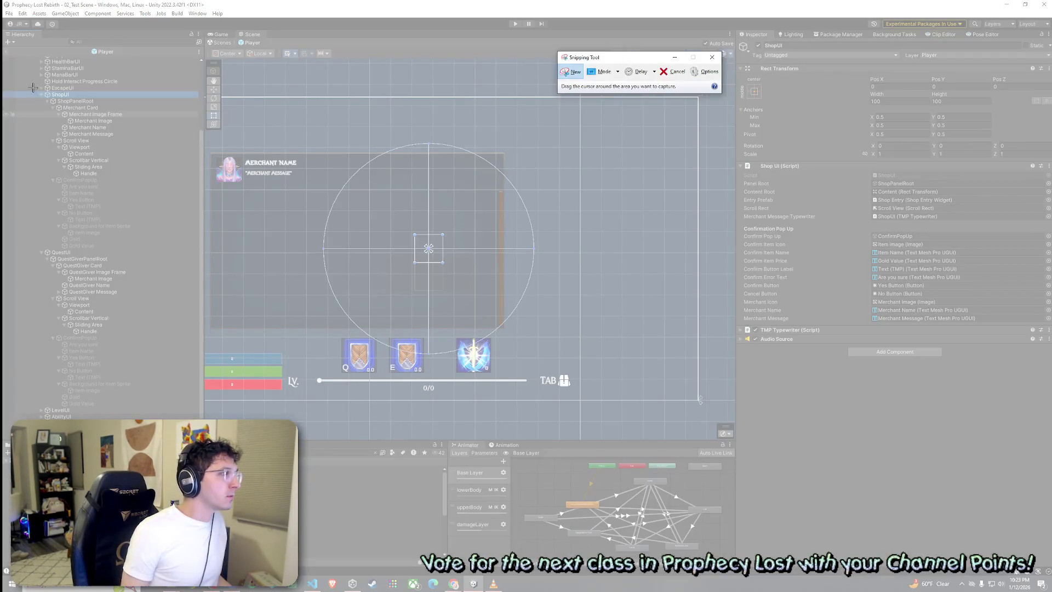
mouse_move(32, 89)
left_mouse_down()
mouse_move(194, 328)
mouse_move(200, 408)
left_mouse_up()
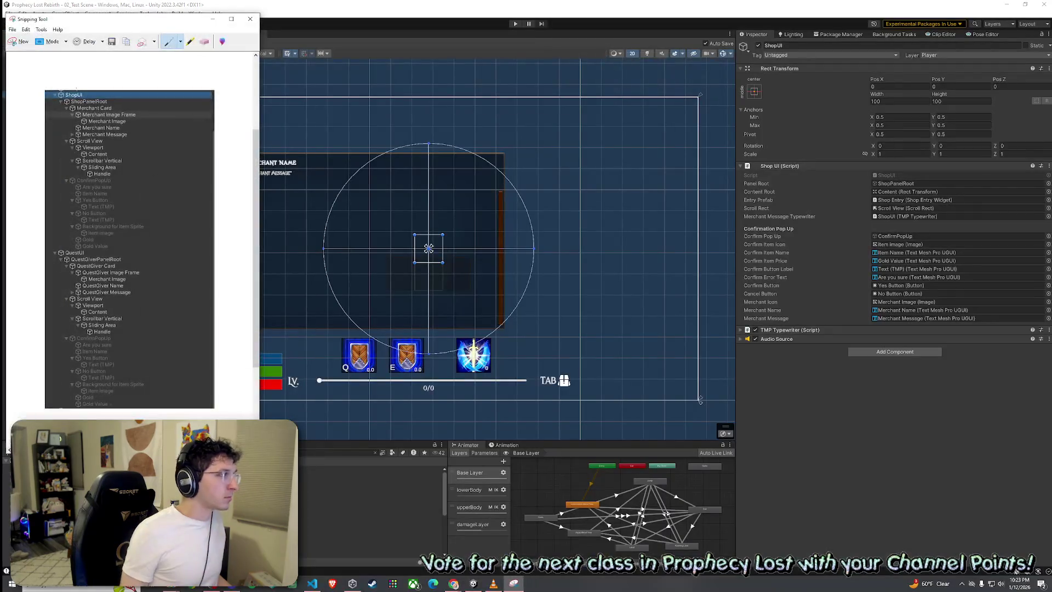
left_click(26, 29)
left_click(44, 42)
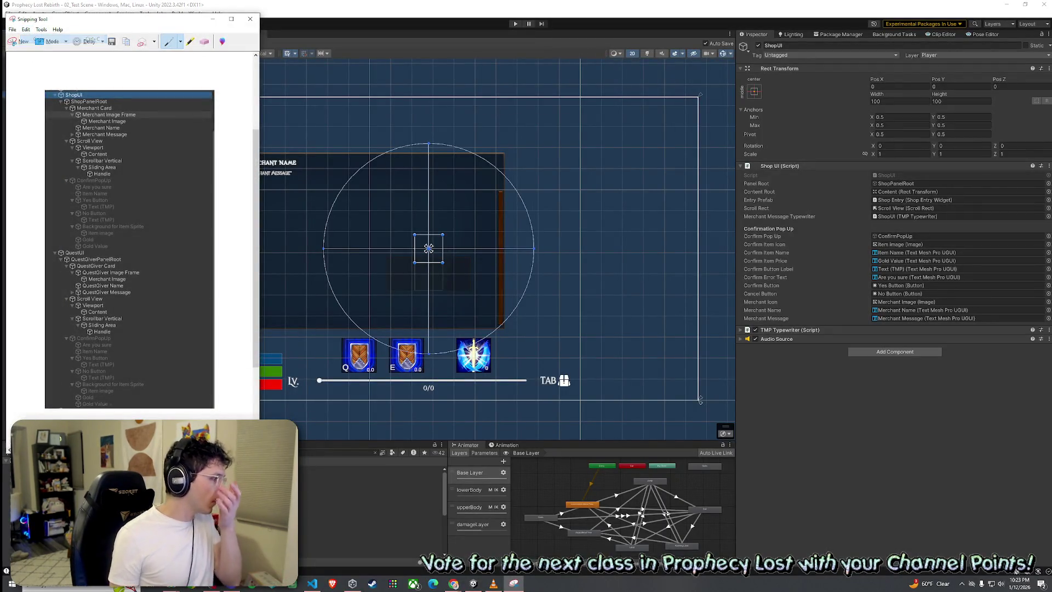
key("alt+Tab")
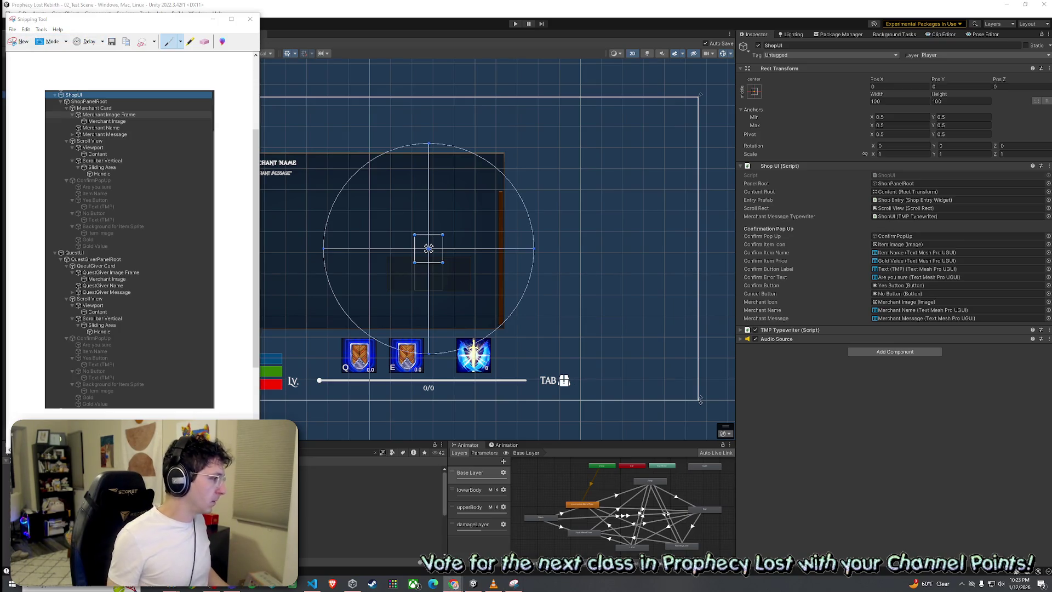
left_click(47, 42)
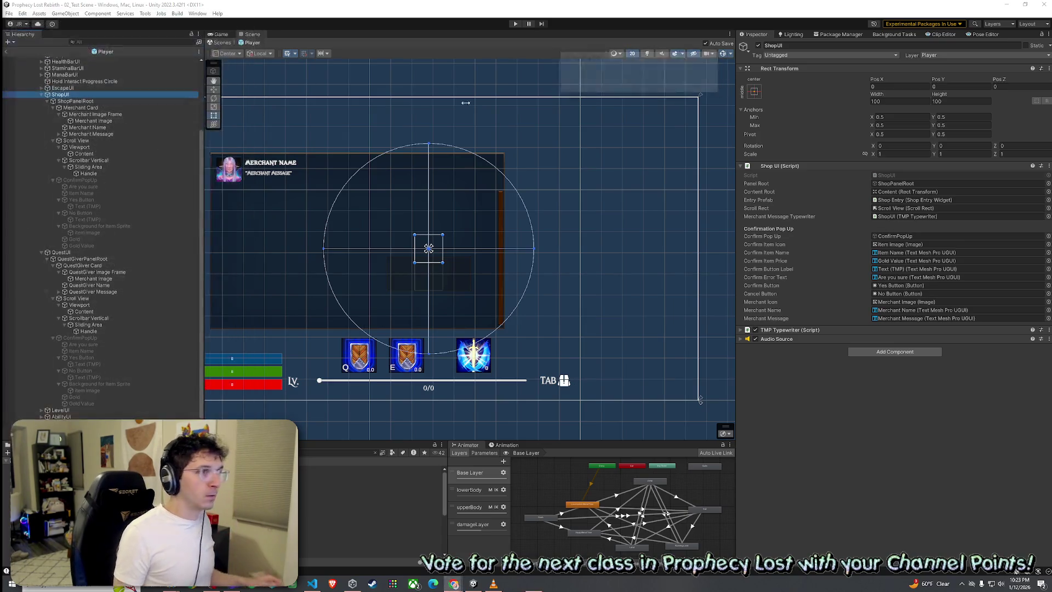
Snip the Shop UI (Script) component's fields and copy the snip to the clipboard
mouse_move(731, 158)
left_mouse_down()
mouse_move(811, 204)
mouse_move(990, 346)
mouse_move(1050, 365)
mouse_move(1051, 347)
left_mouse_up()
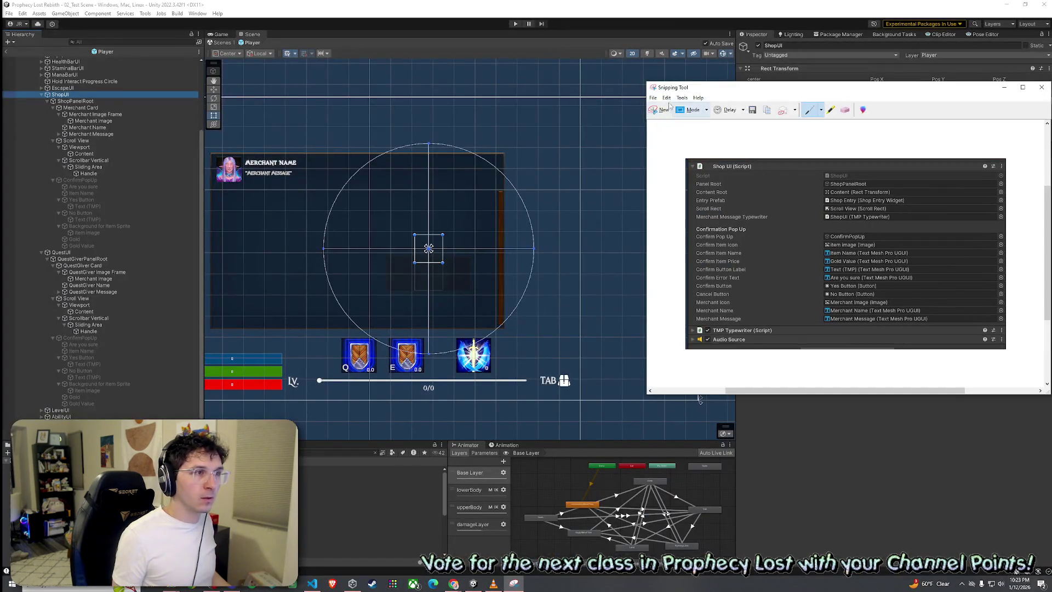
left_click(667, 98)
left_click(679, 107)
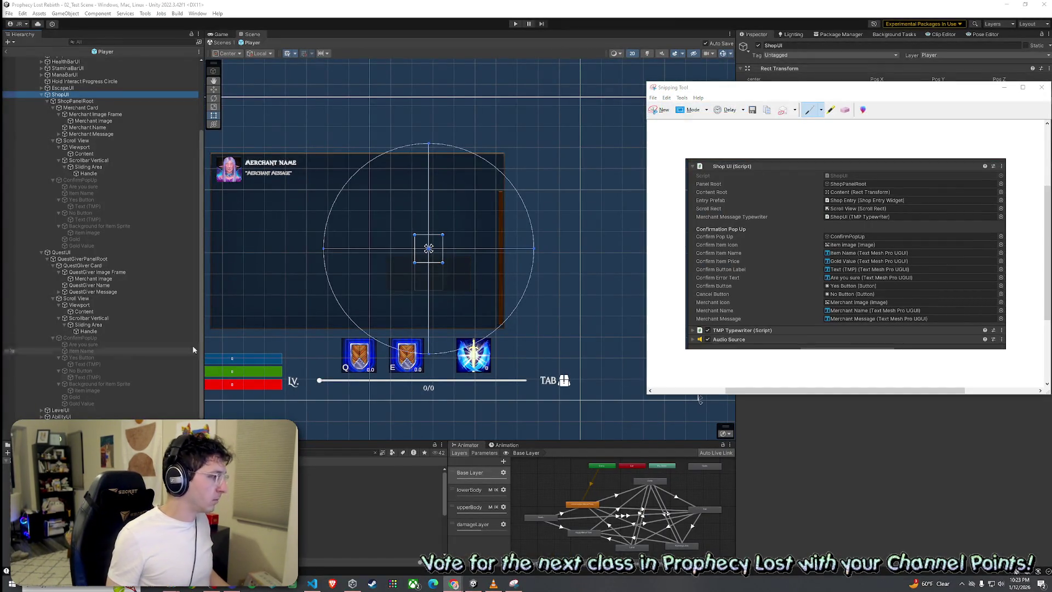
Close Snipping Tool without saving the snip and return to the YouTube browser window
left_click(1042, 87)
left_click(871, 246)
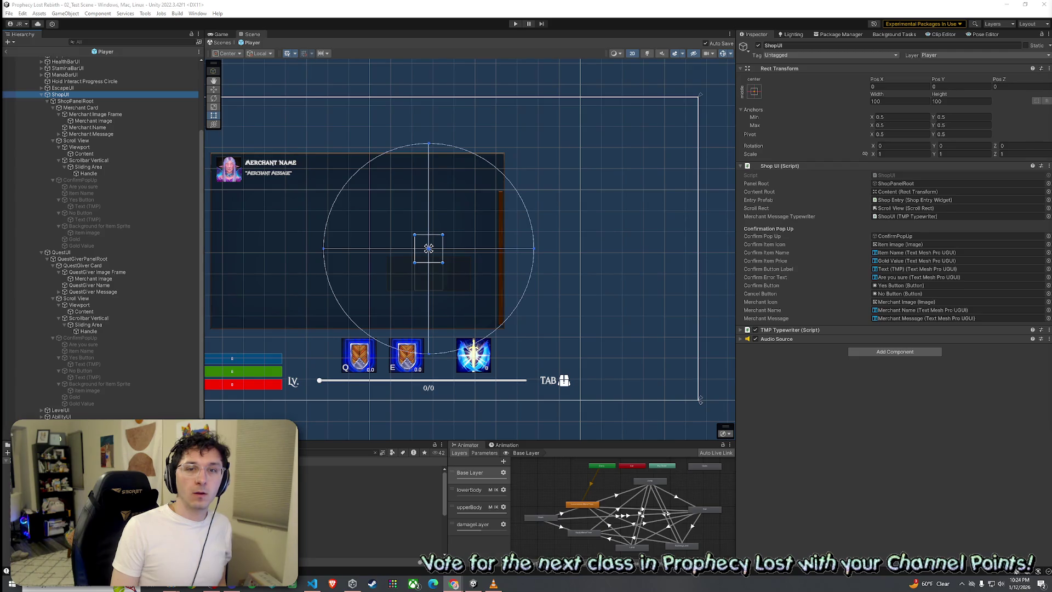
key("alt+Tab")
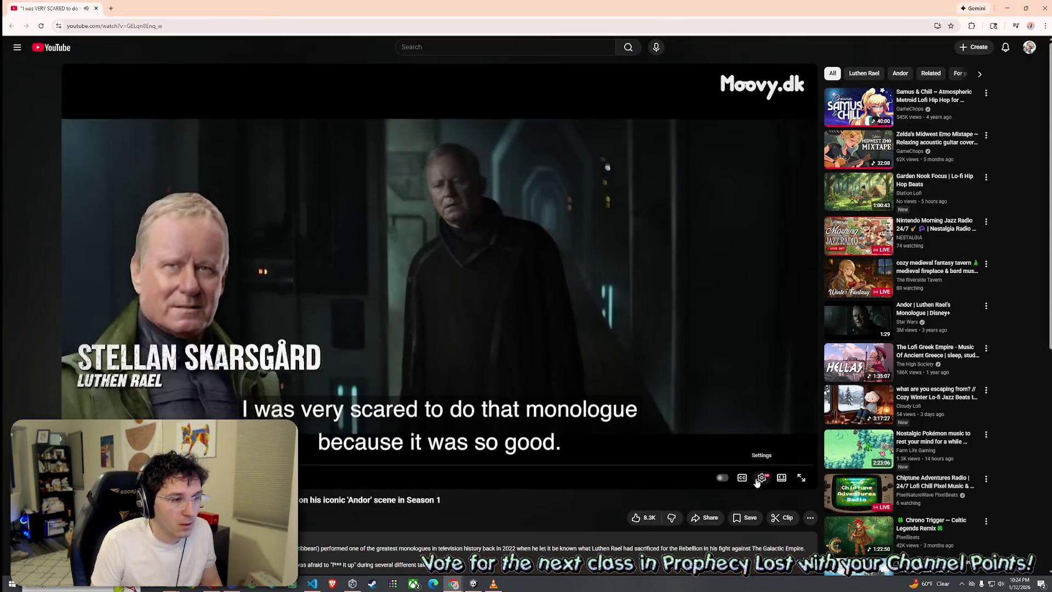
Switch the Andor monologue interview video to theater mode
left_click(779, 476)
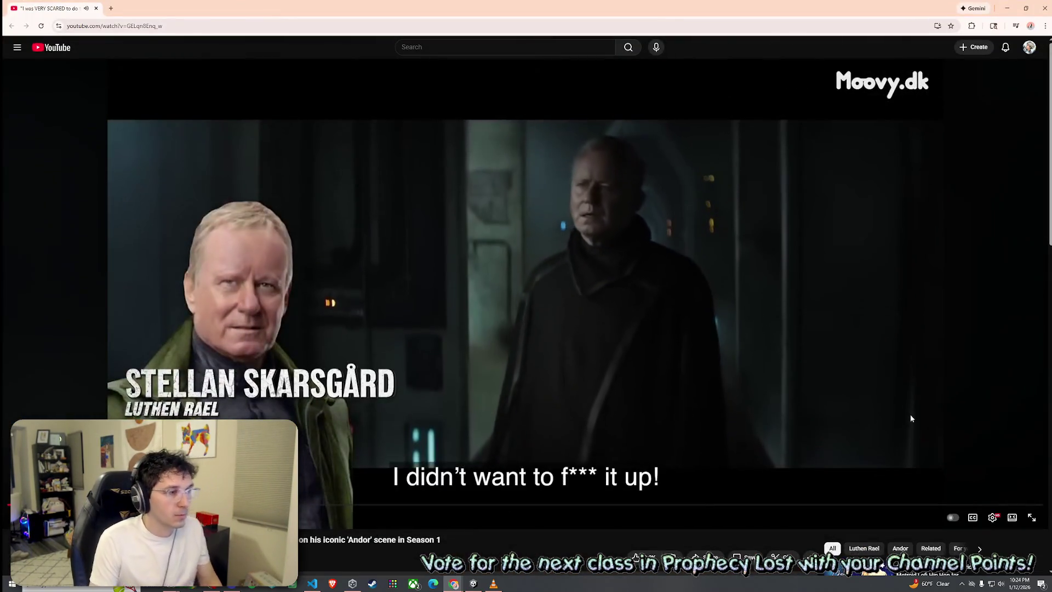
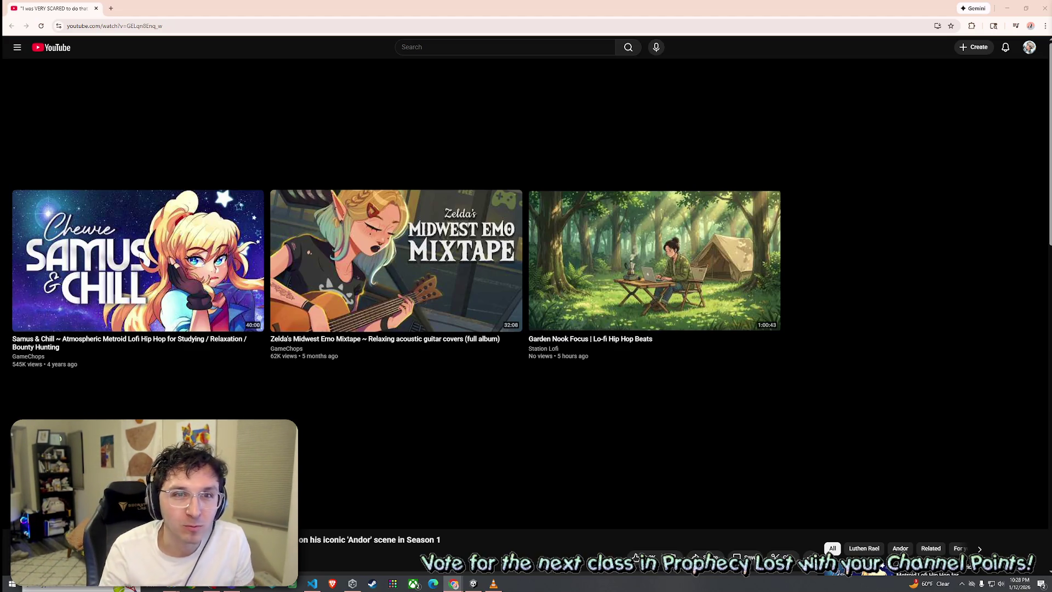
Close the Chrome window showing YouTube to bring the Unity editor back
left_click(1044, 8)
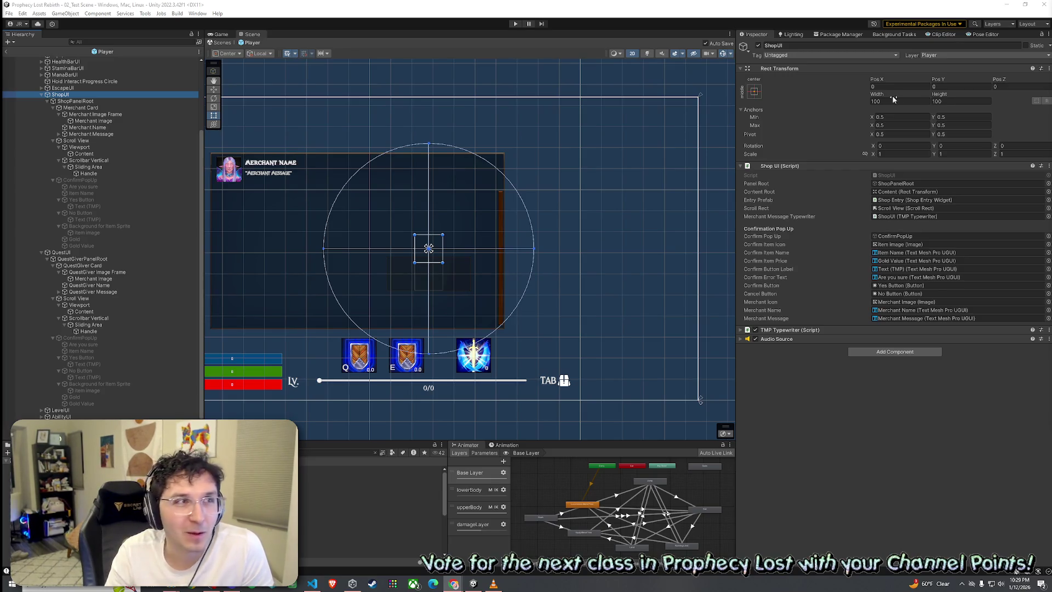
left_click(9, 13)
left_click(8, 13)
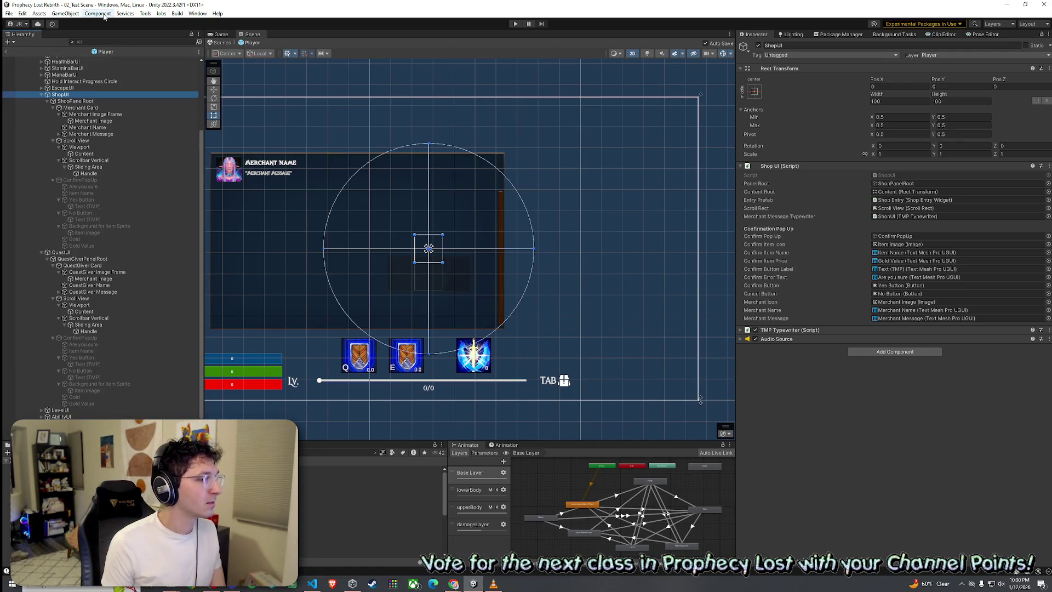
left_click(9, 13)
Save the current test scene with File > Save, then switch to the YouTube browser
left_click(22, 52)
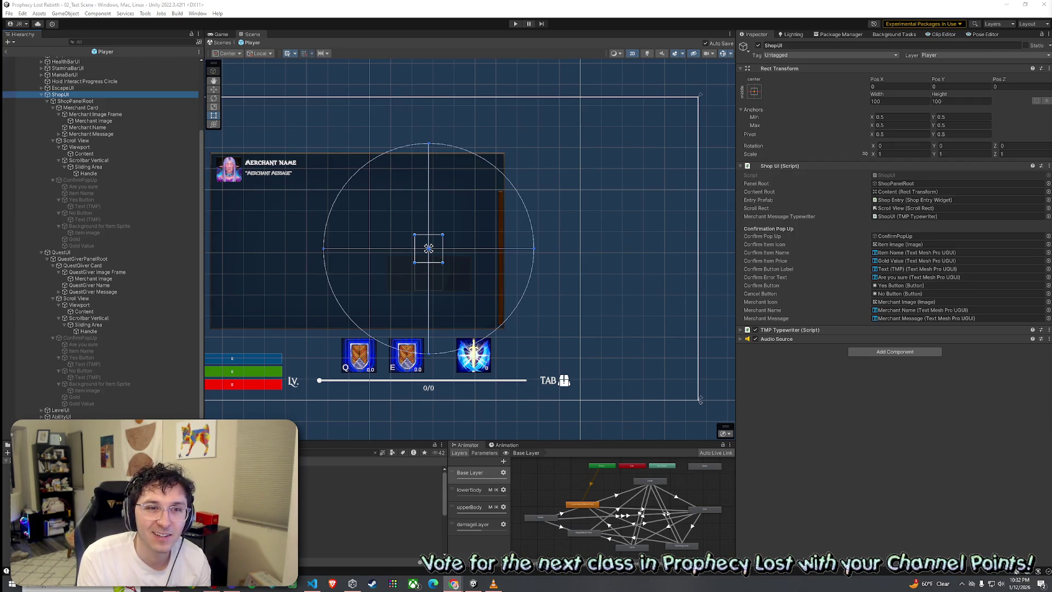
key("alt+Tab")
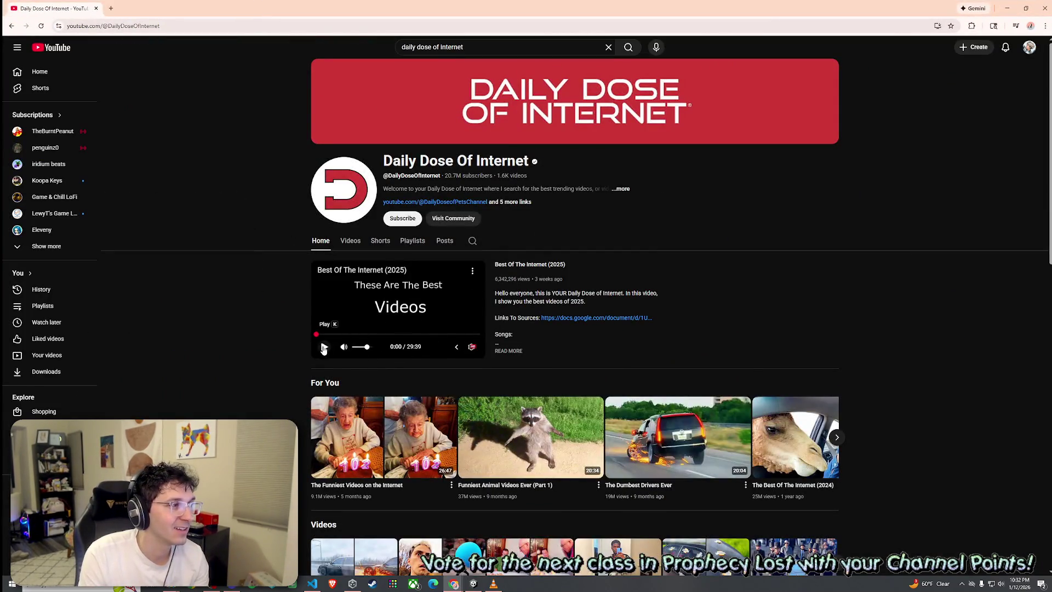
left_click(471, 273)
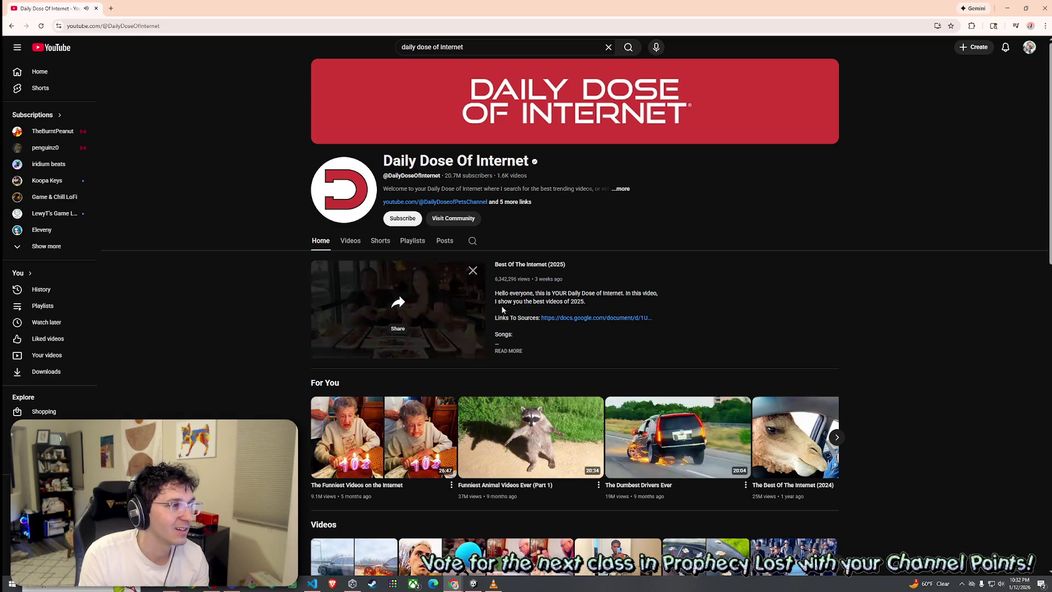
left_click(472, 272)
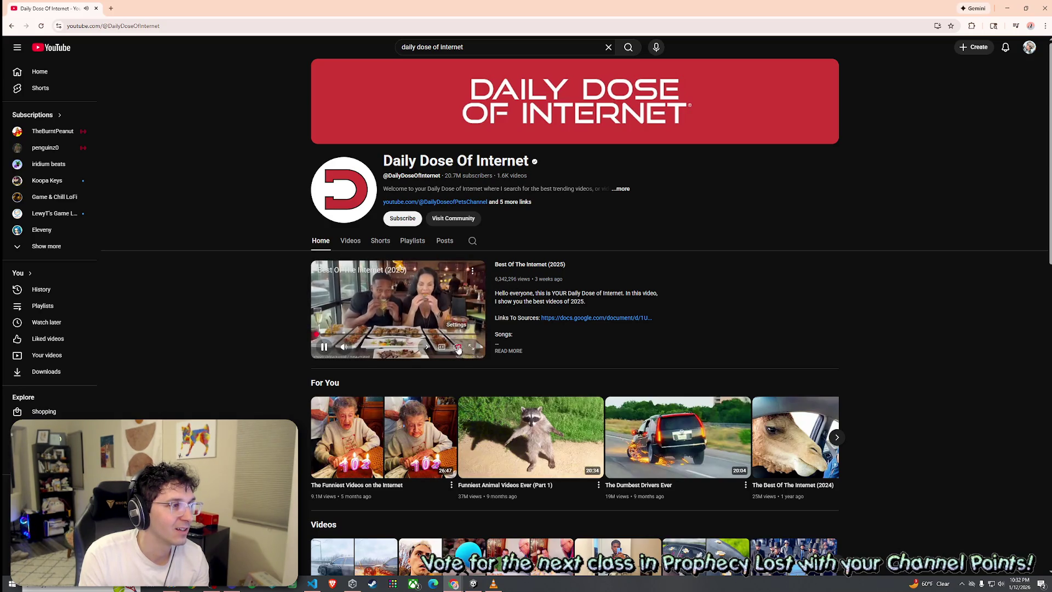
key("f")
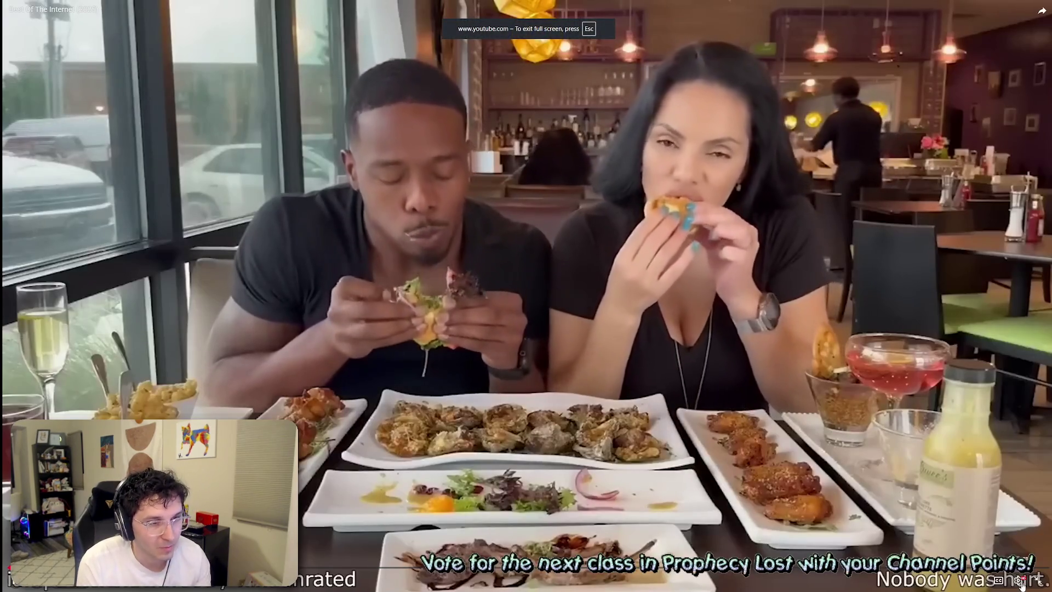
left_click(1018, 579)
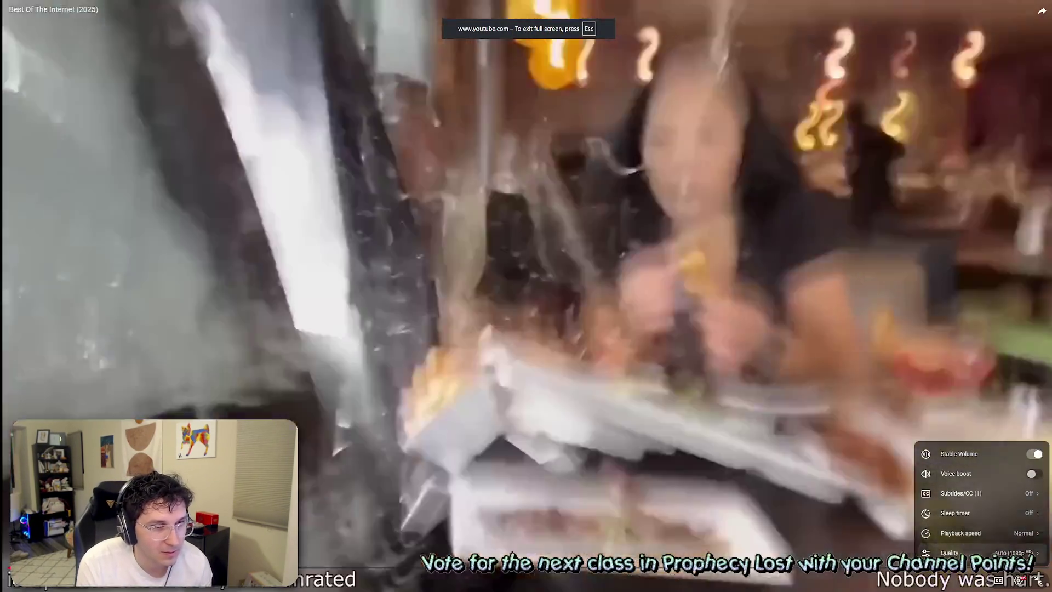
left_click(1007, 551)
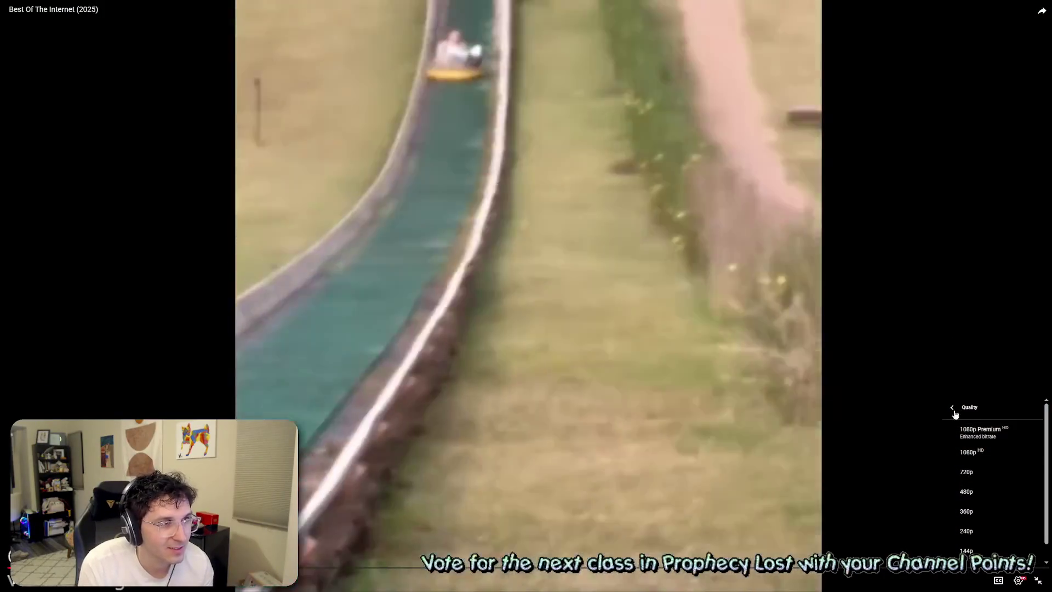
left_click(954, 408)
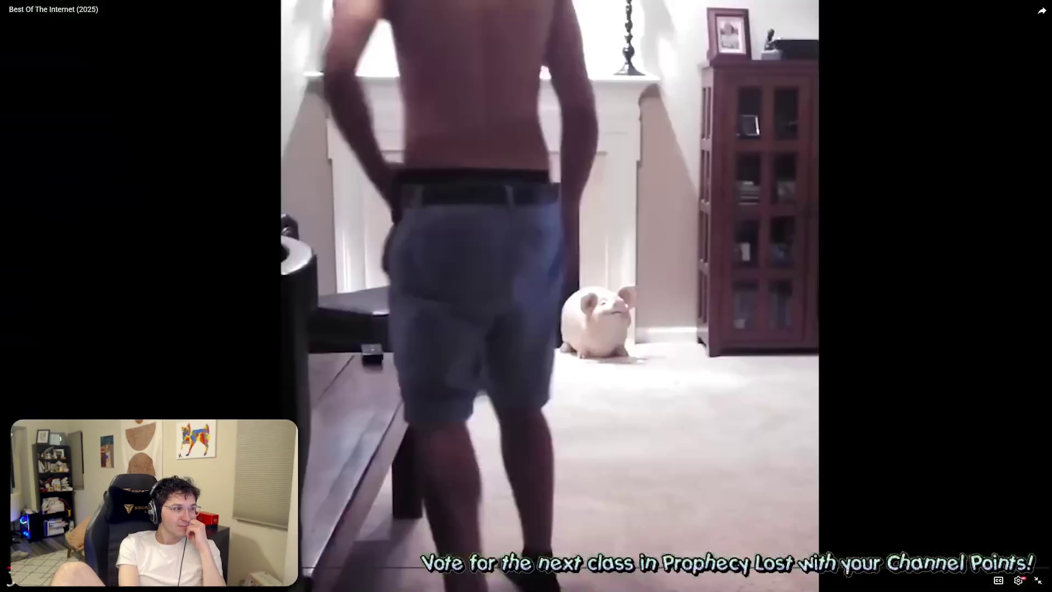
key("space")
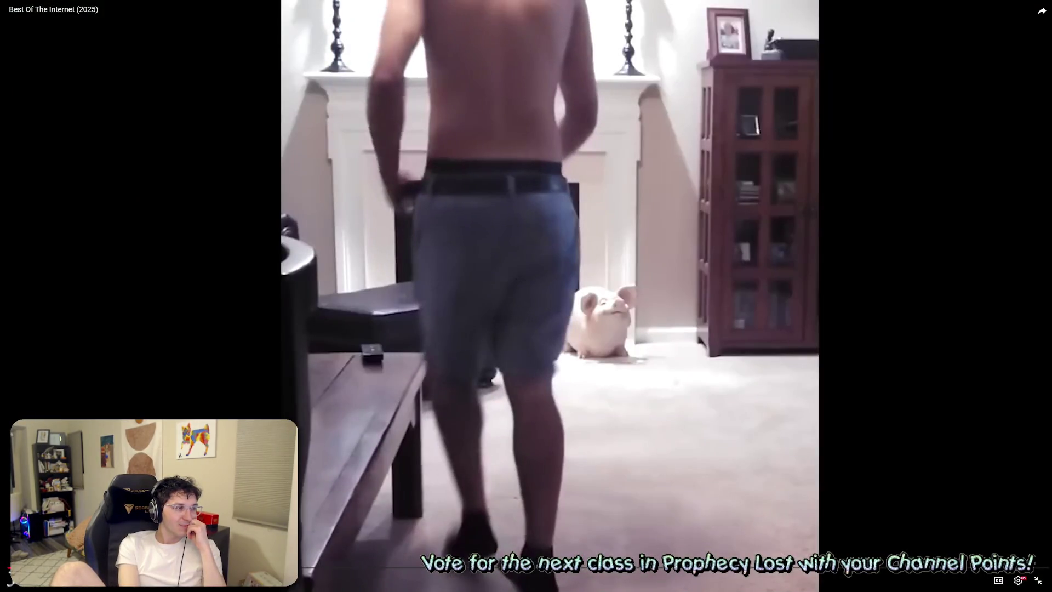
Rewind to replay the rainy-highway dashcam clip with the dog, pausing and resuming playback
key("Left")
key("space")
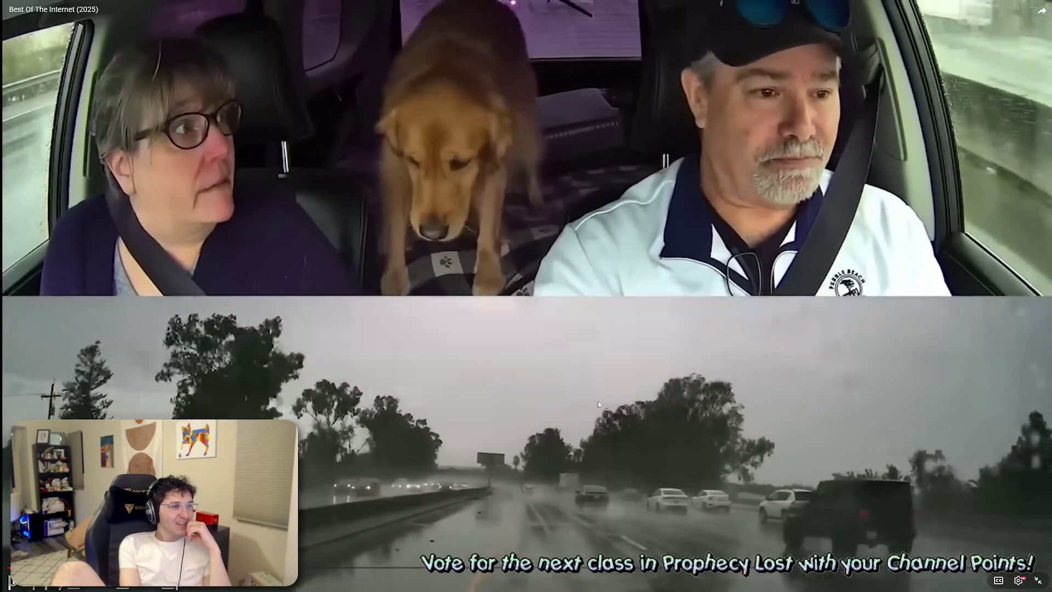
left_click(577, 468)
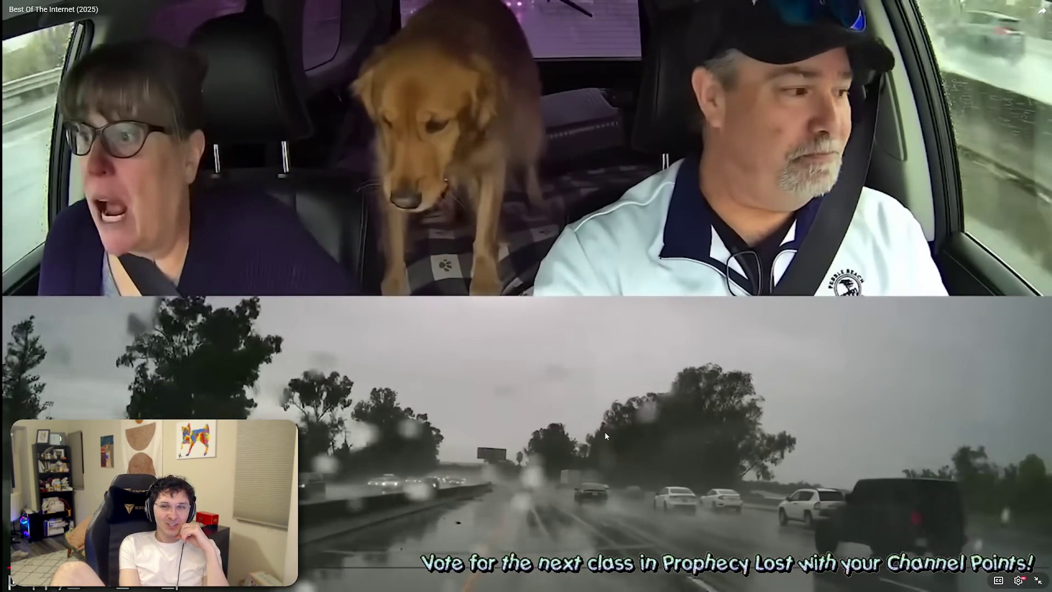
left_click(574, 446)
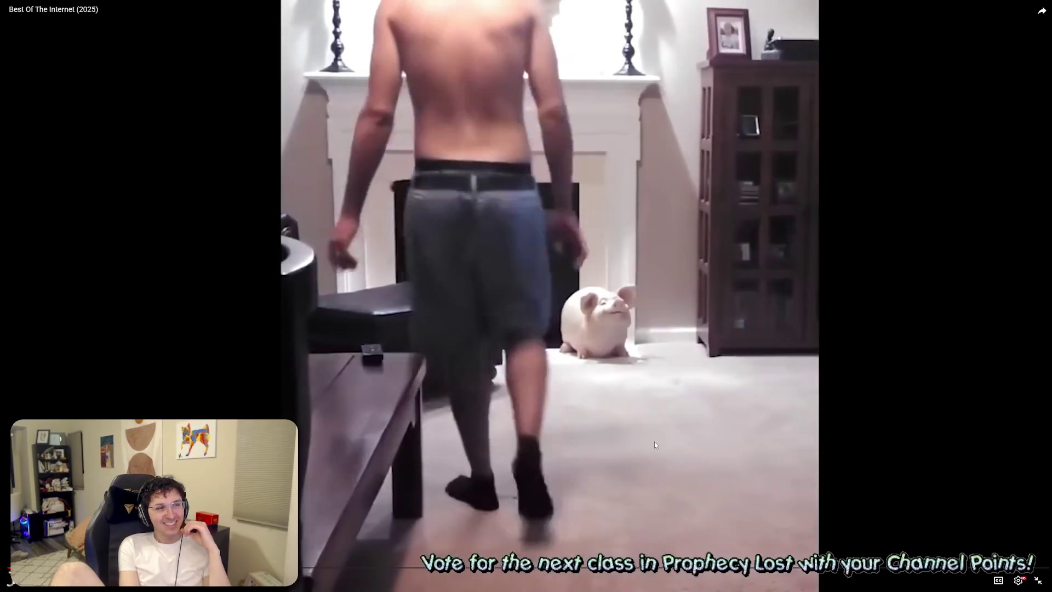
left_click(637, 480)
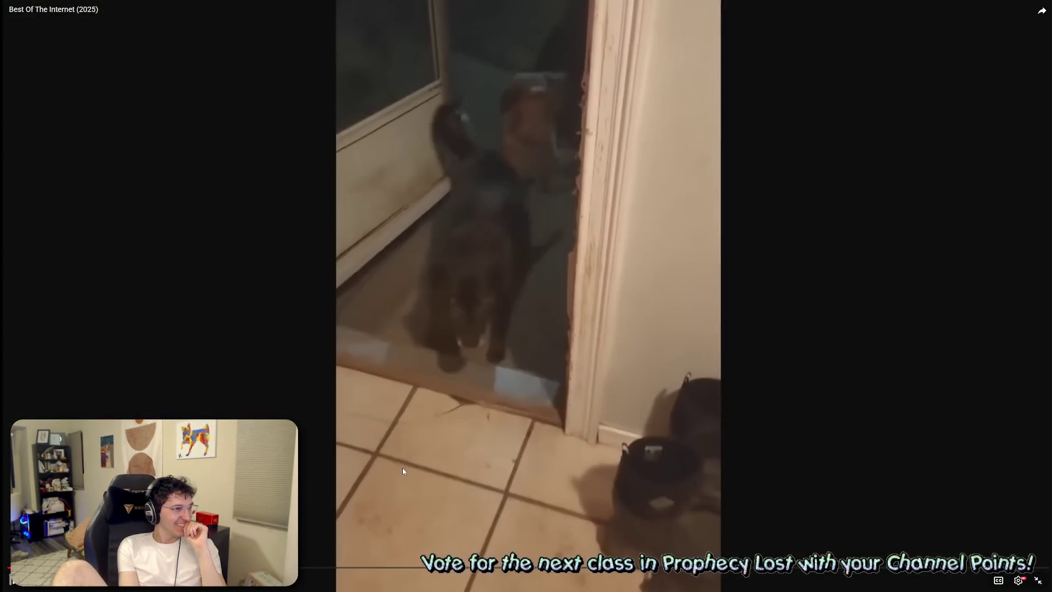
Resume the compilation, then pause and skip five seconds forward and back to rewatch a clip
left_click(473, 543)
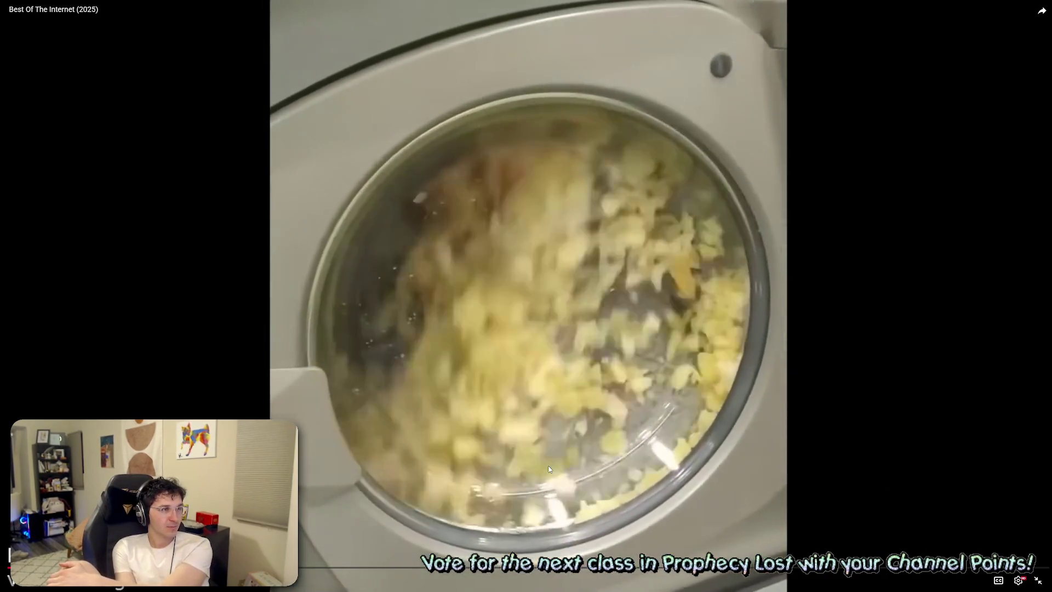
left_click(499, 439)
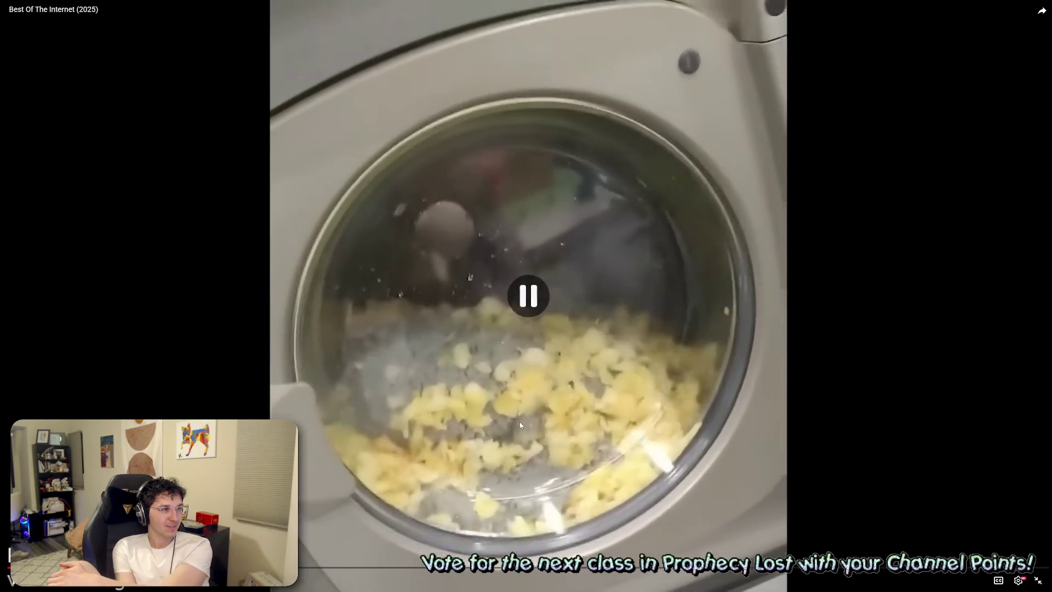
key("Right")
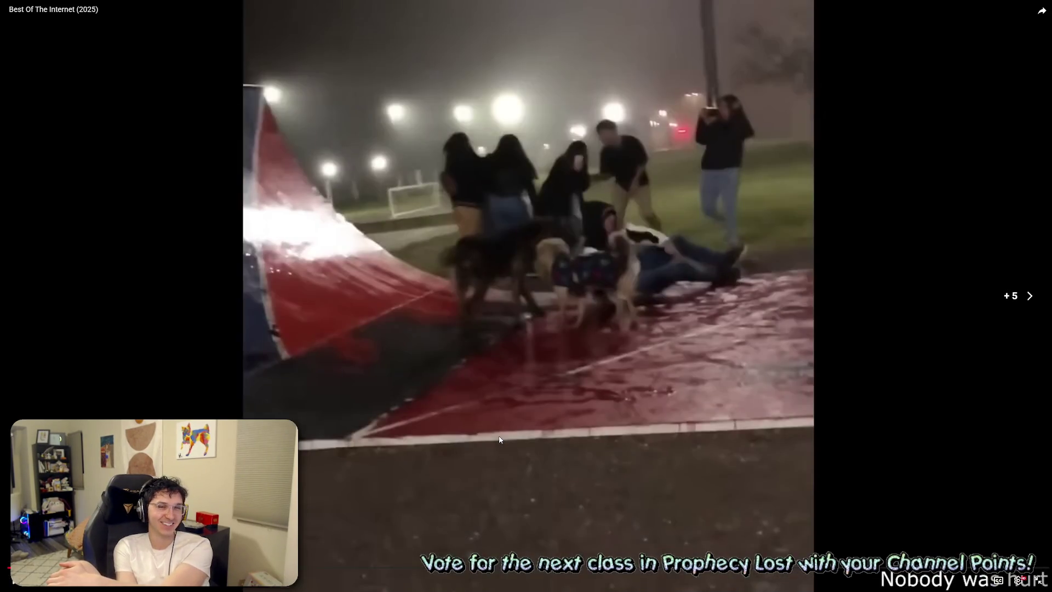
key("Left")
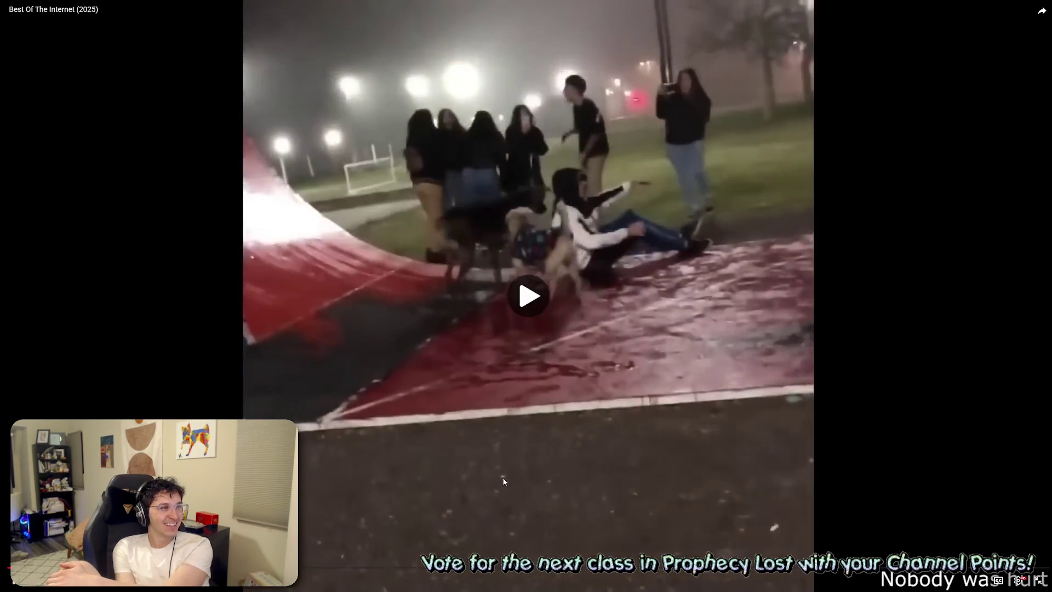
key("Left")
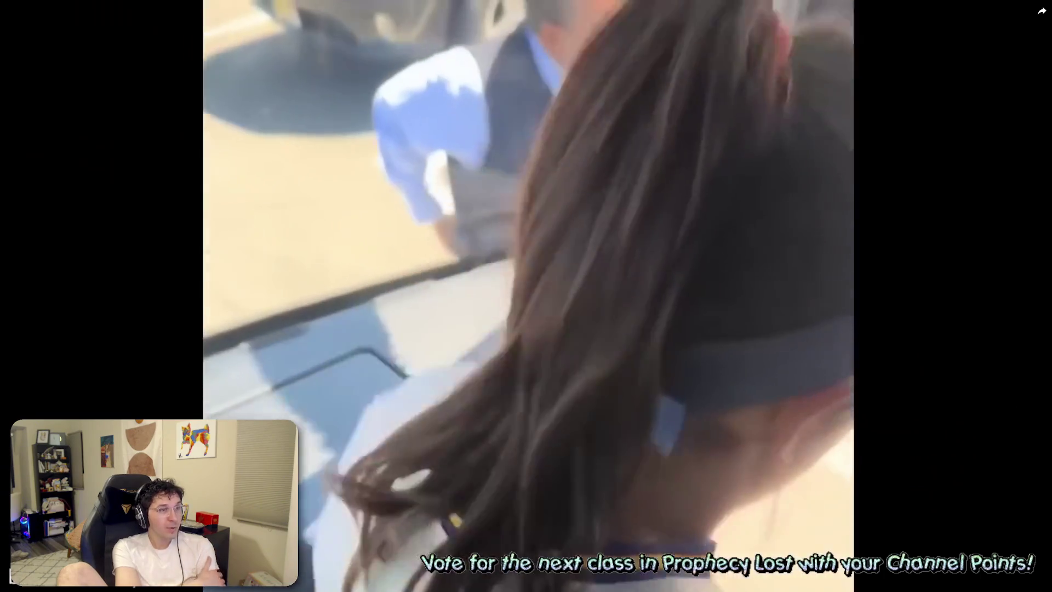
Rewind and pause Best Of The Internet, then pause the 'Storm Turns The Dessert To Glass' Short
key("Left")
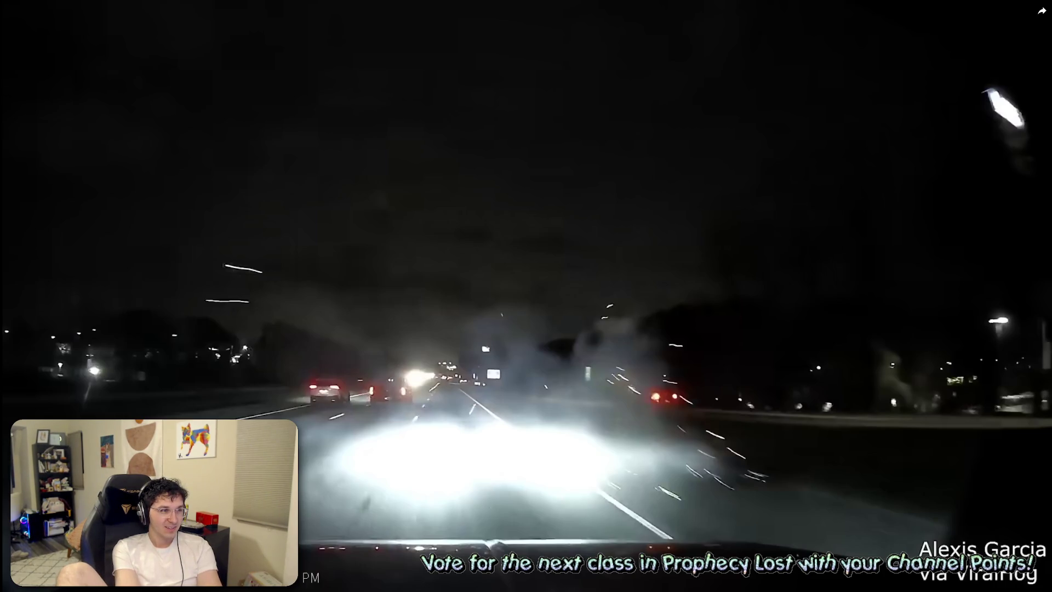
left_click(534, 438)
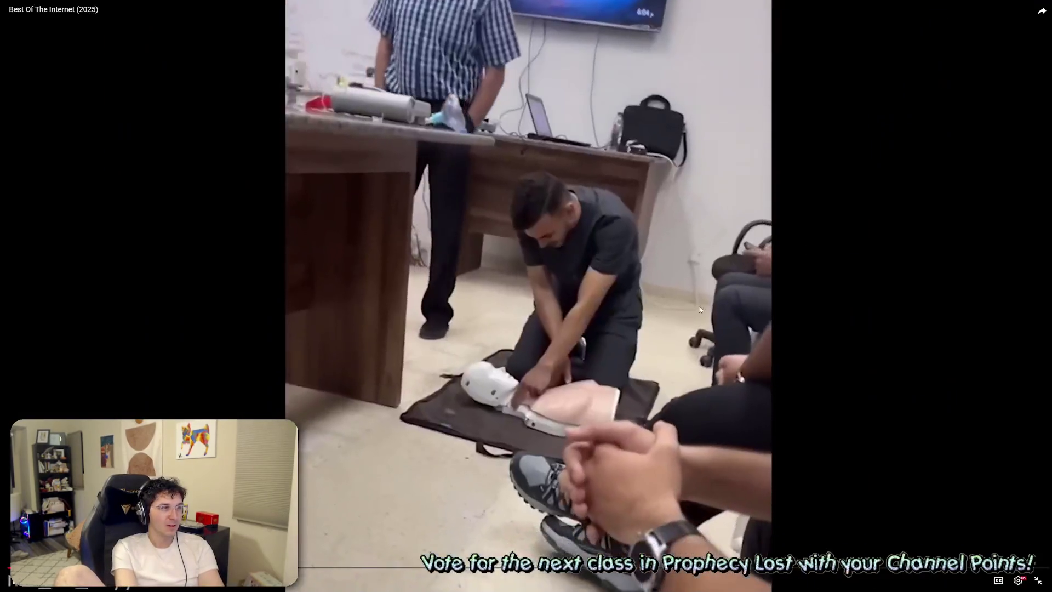
key("space")
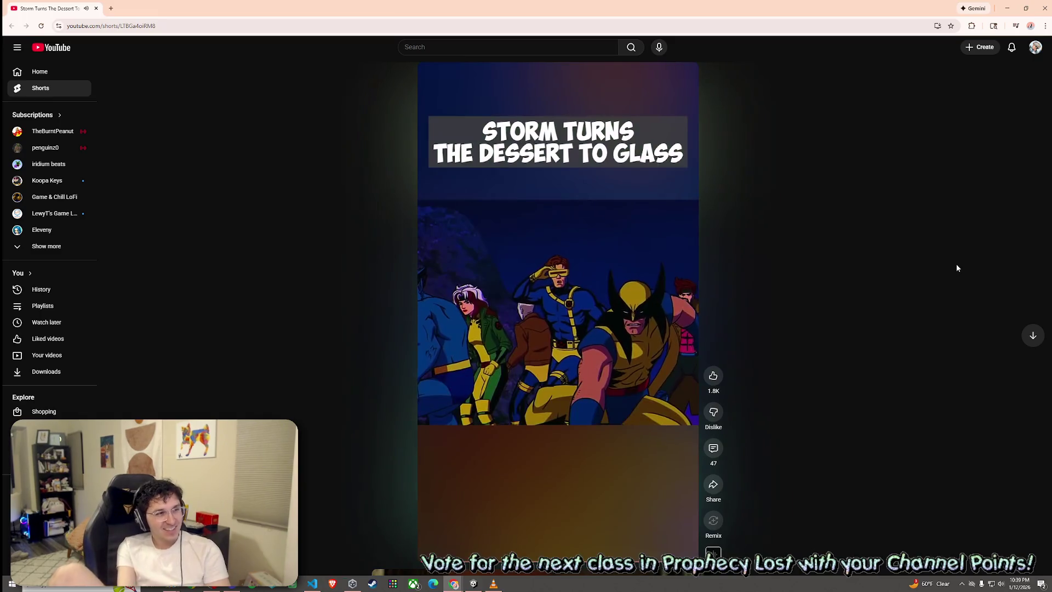
left_click(621, 336)
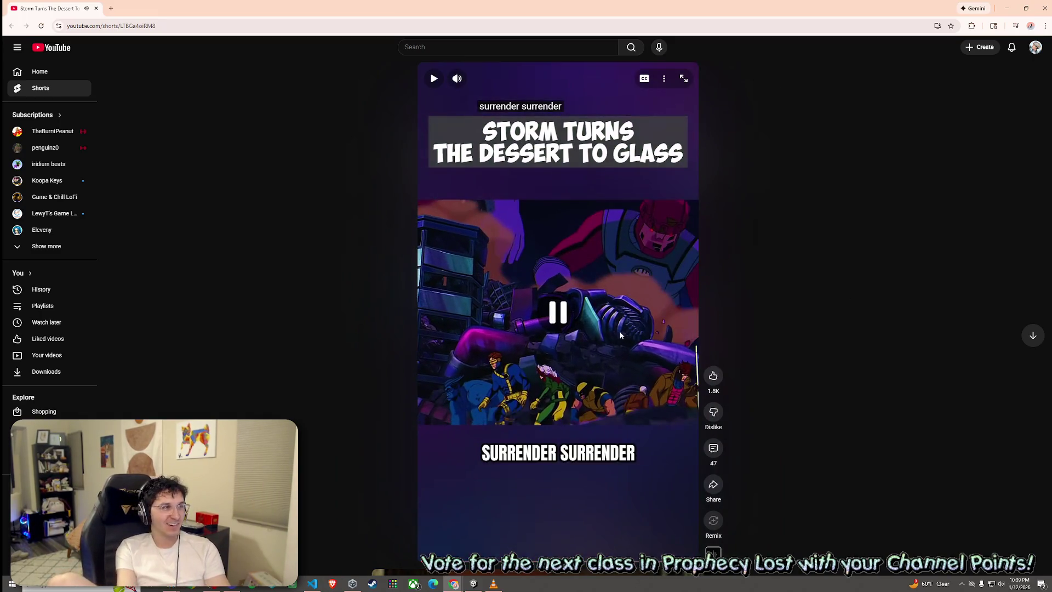
Close the Shorts browser window and exit fullscreen on the Best Of The Internet video
left_click(1045, 8)
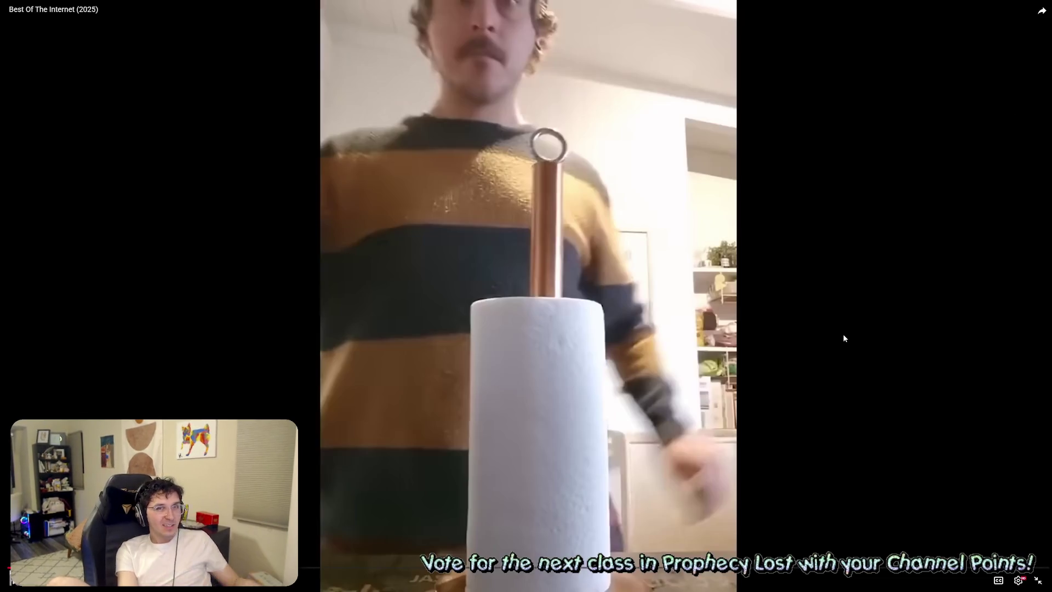
key("Escape")
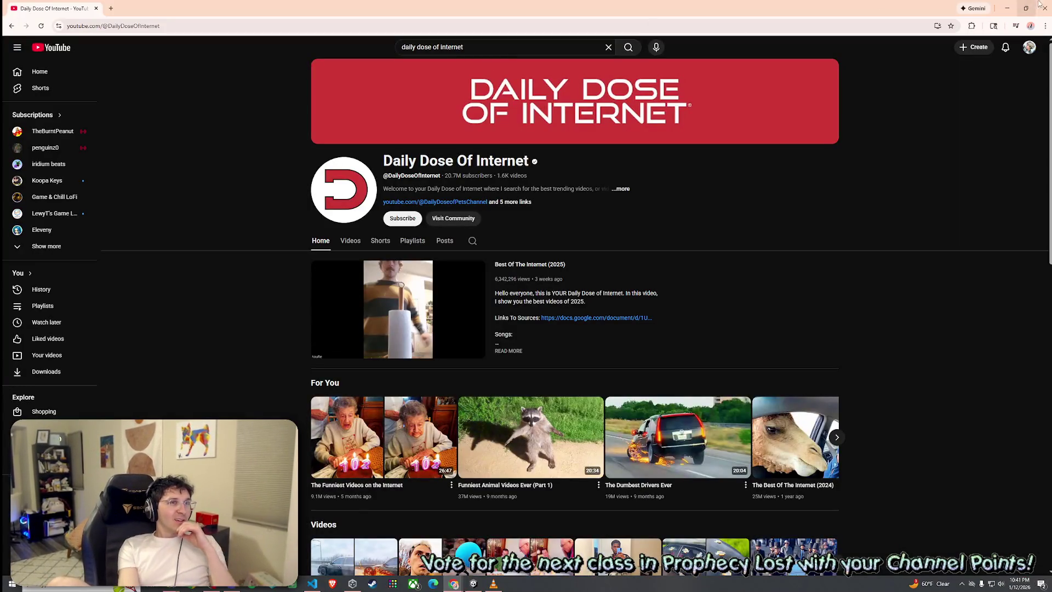
Switch from the YouTube channel page to the Unity editor
left_click(1035, 4)
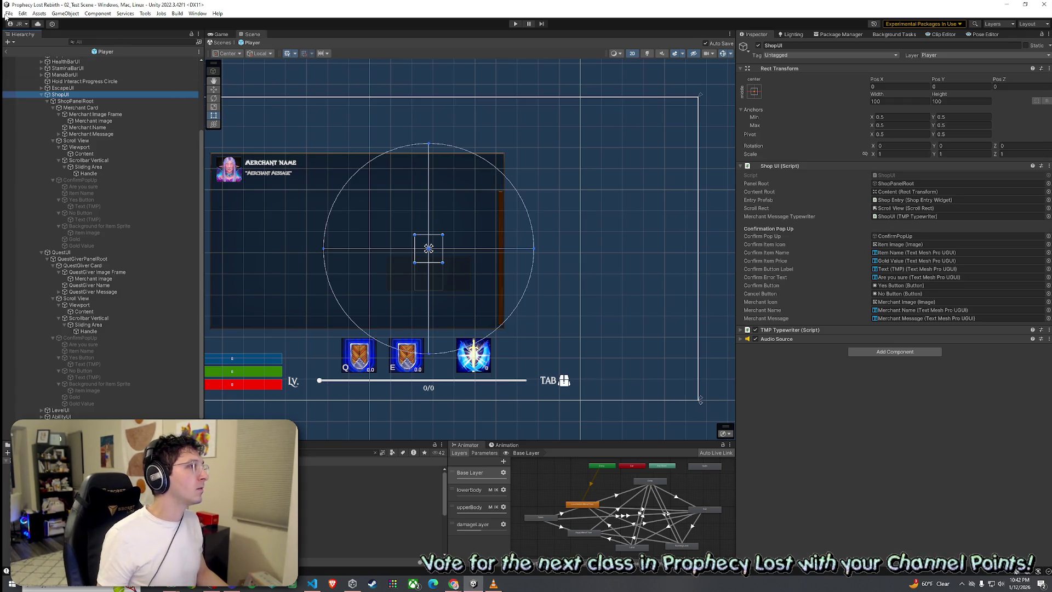
Open the Shop Entry prefab in Prefab Mode and expand Button to show its Text (TMP) child
left_click(22, 13)
left_click(218, 6)
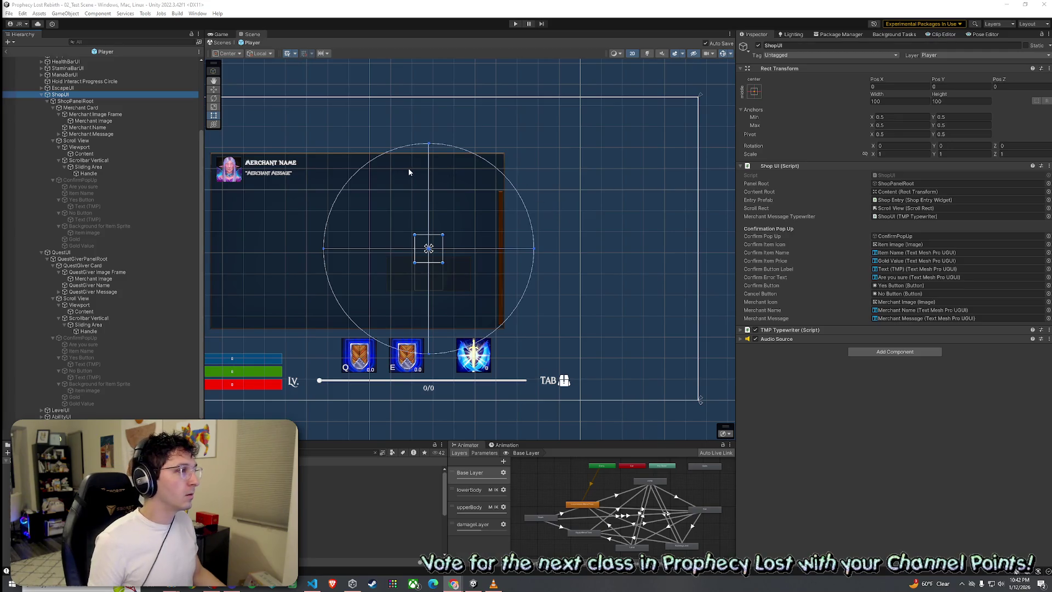
mouse_move(394, 174)
left_mouse_down()
mouse_move(474, 183)
mouse_move(465, 174)
left_mouse_up()
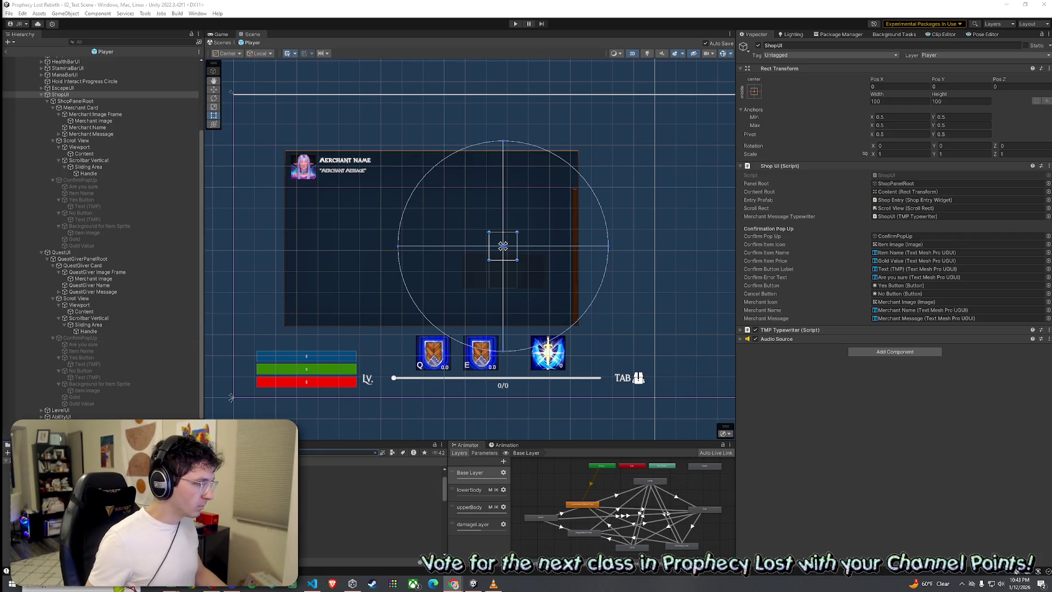
double_click(164, 455)
left_click(35, 119)
left_click(71, 145)
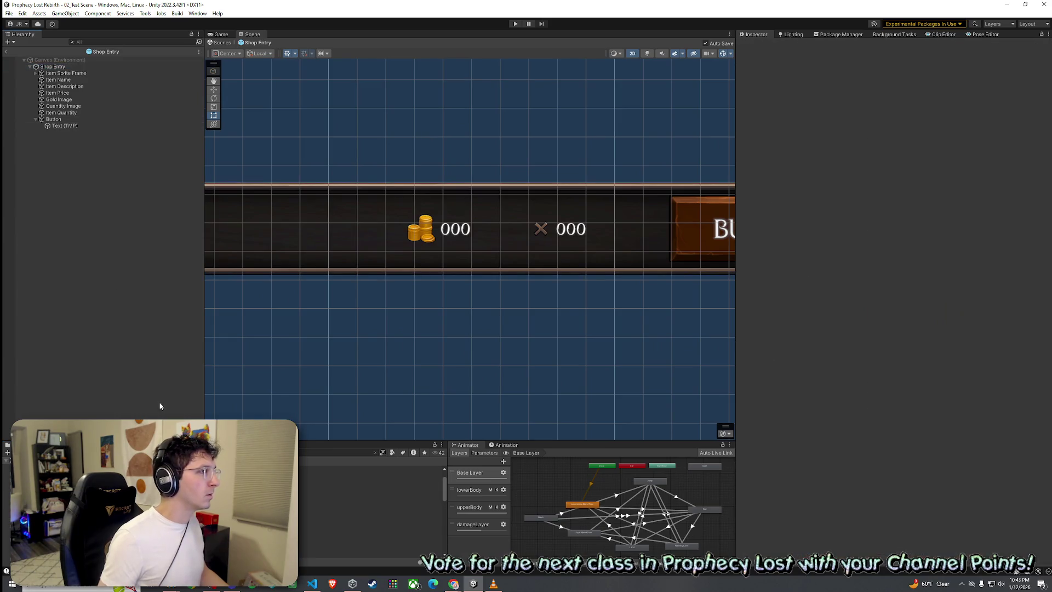
left_click(74, 585)
Launch Snipping Tool and snip the Shop Entry prefab's child list
type("snip")
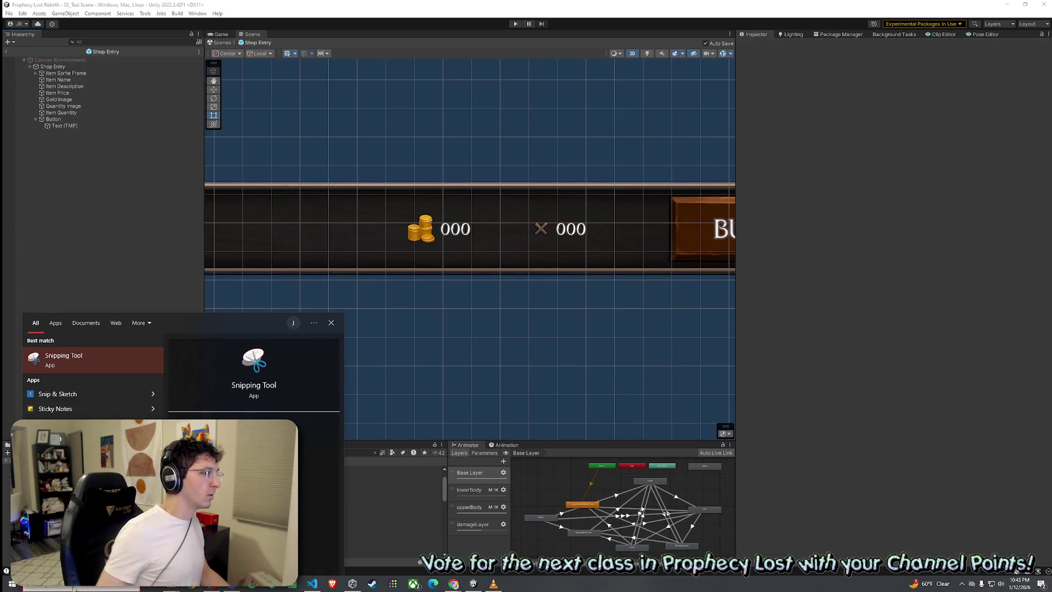
left_click(101, 371)
left_click(572, 71)
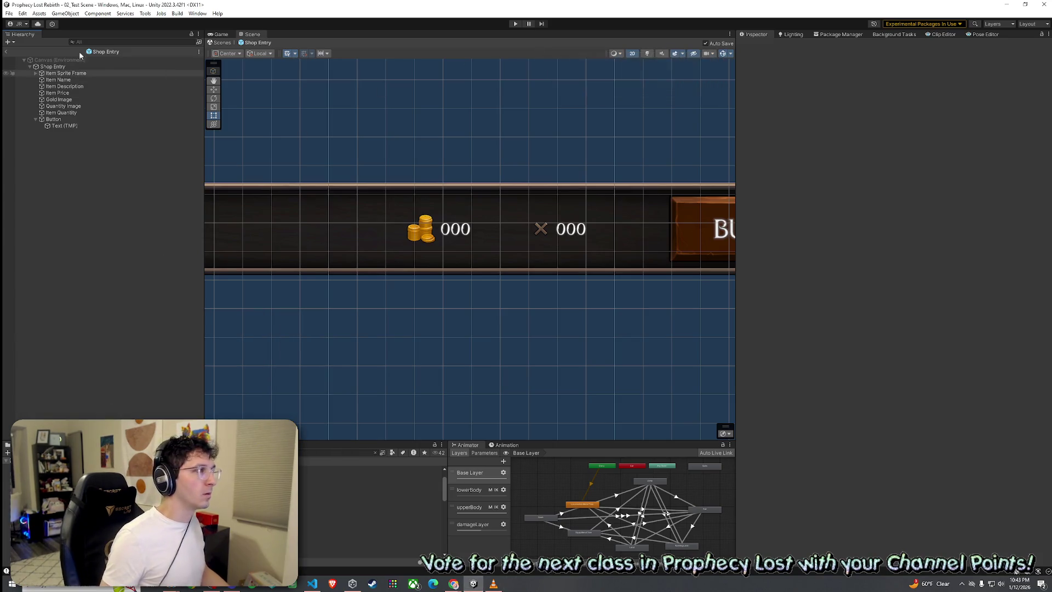
mouse_move(19, 64)
left_mouse_down()
mouse_move(151, 157)
mouse_move(194, 147)
left_mouse_up()
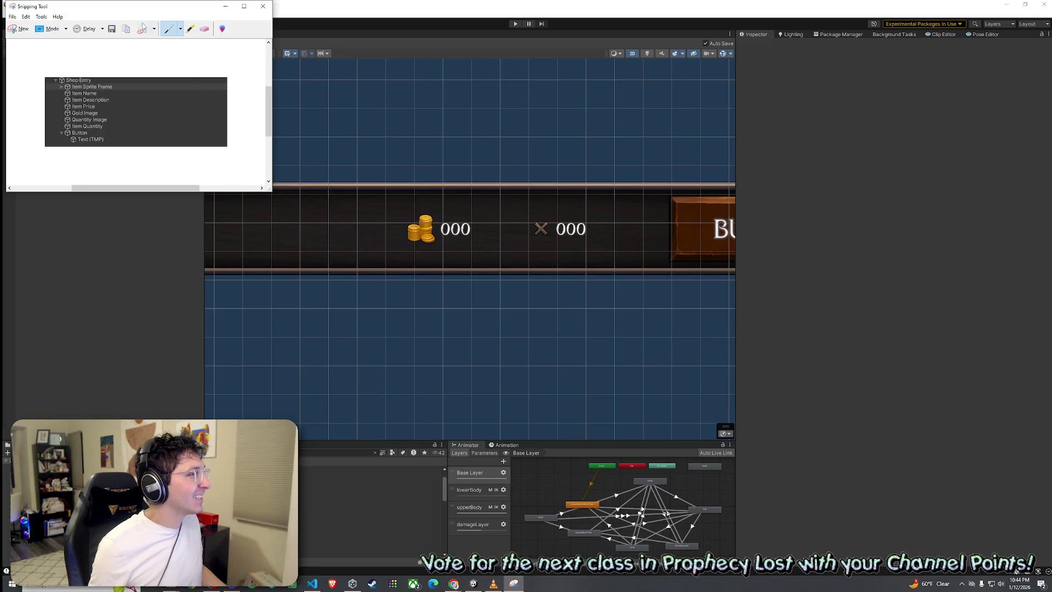
Discard the snip without saving and pan the Unity prefab view toward the item name
left_click_drag(96, 11, 100, 16)
left_click(266, 11)
left_click(190, 114)
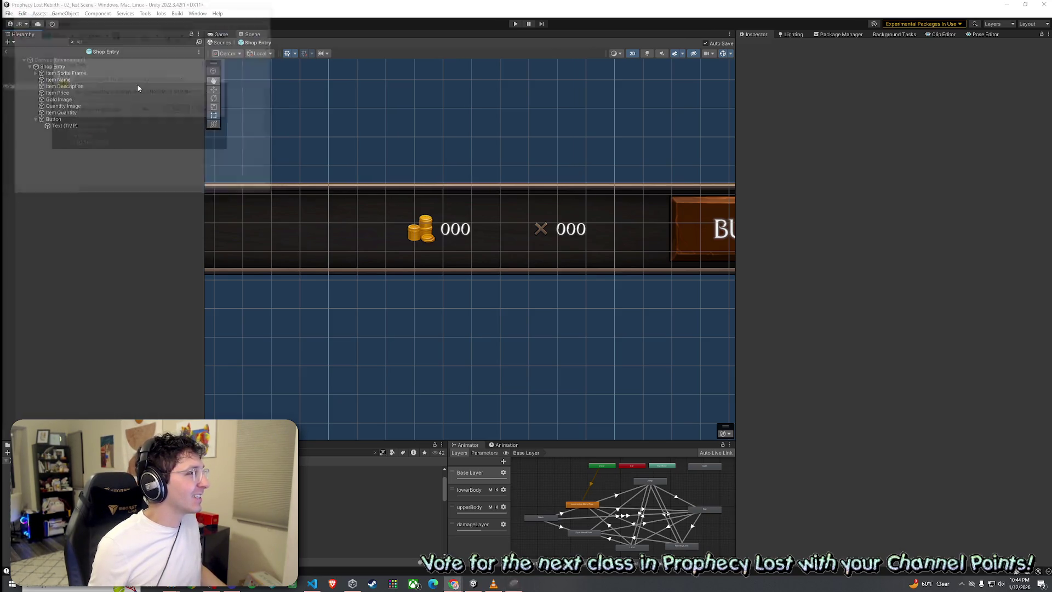
left_click(22, 13)
key("Escape")
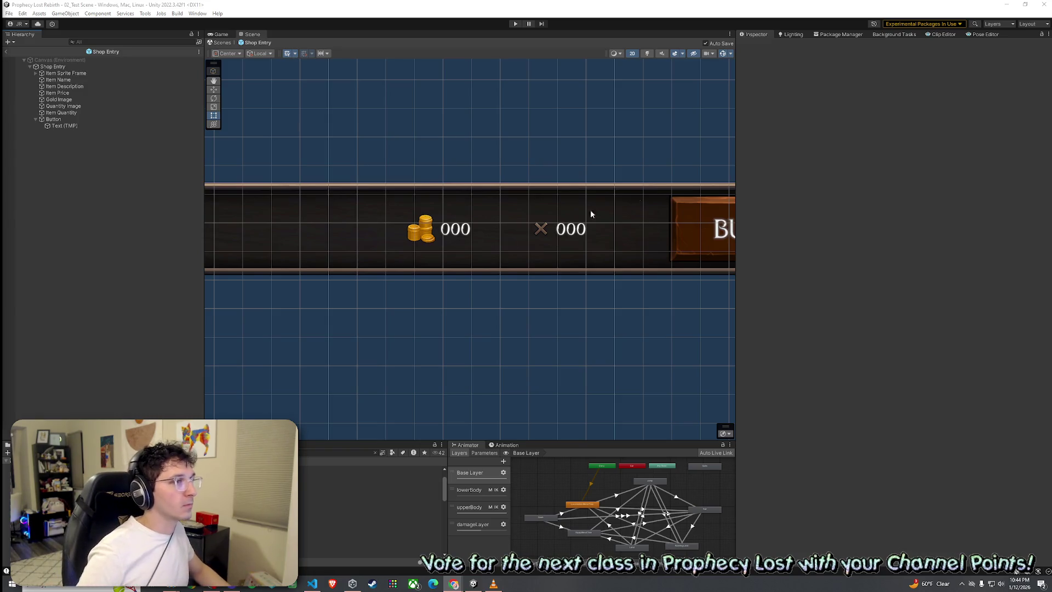
mouse_move(493, 256)
left_mouse_down()
mouse_move(475, 261)
mouse_move(474, 192)
mouse_move(565, 187)
mouse_move(481, 192)
mouse_move(486, 201)
left_mouse_up()
Exit Prefab Mode back to 02_Test Scene and select the Shop Entry prefab asset in Project
scroll(565, 189, "down", 5)
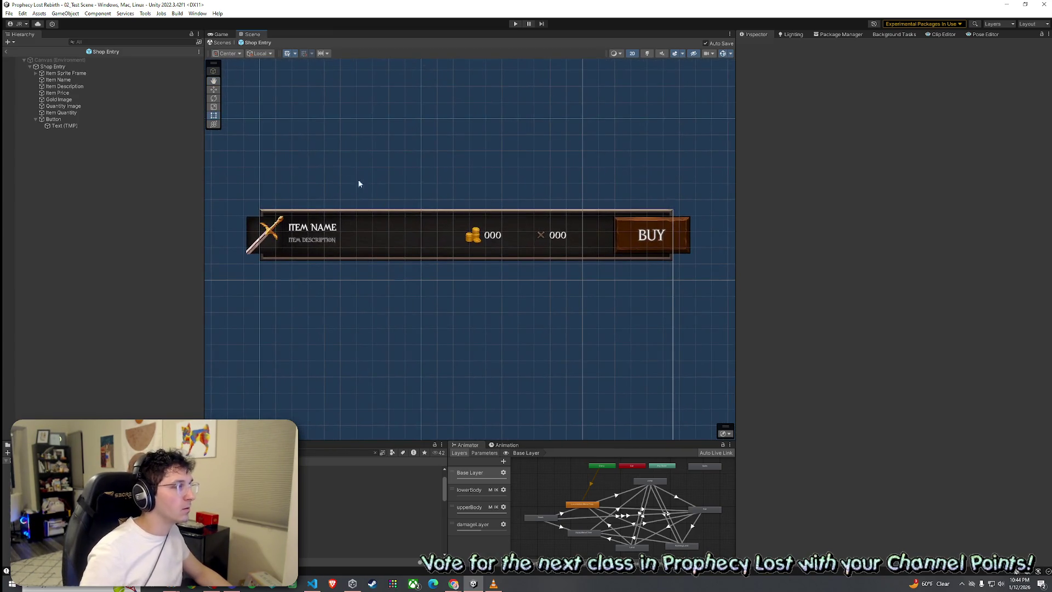
left_click(6, 51)
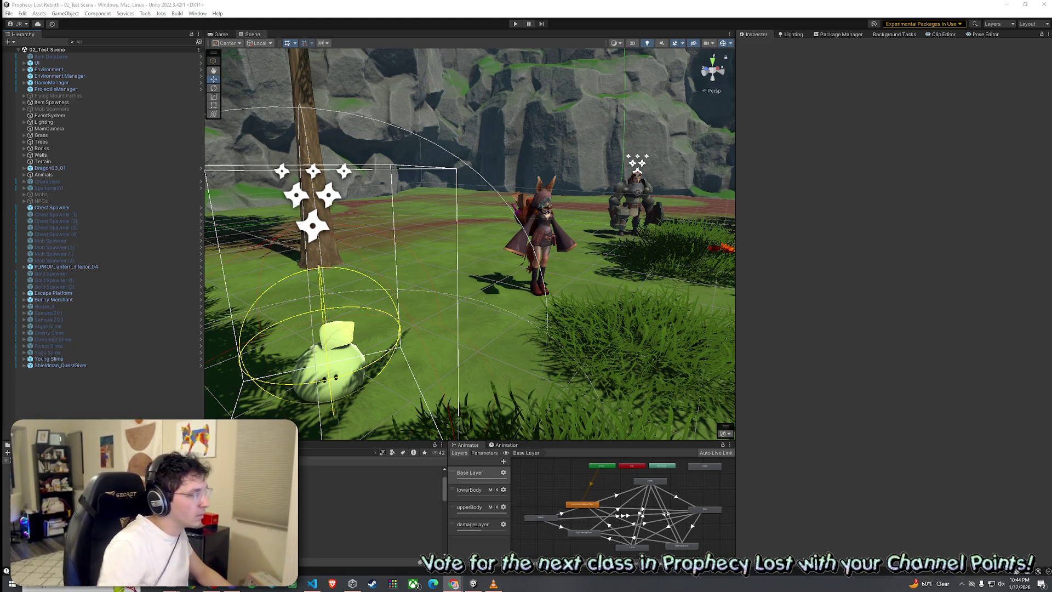
left_click(370, 523)
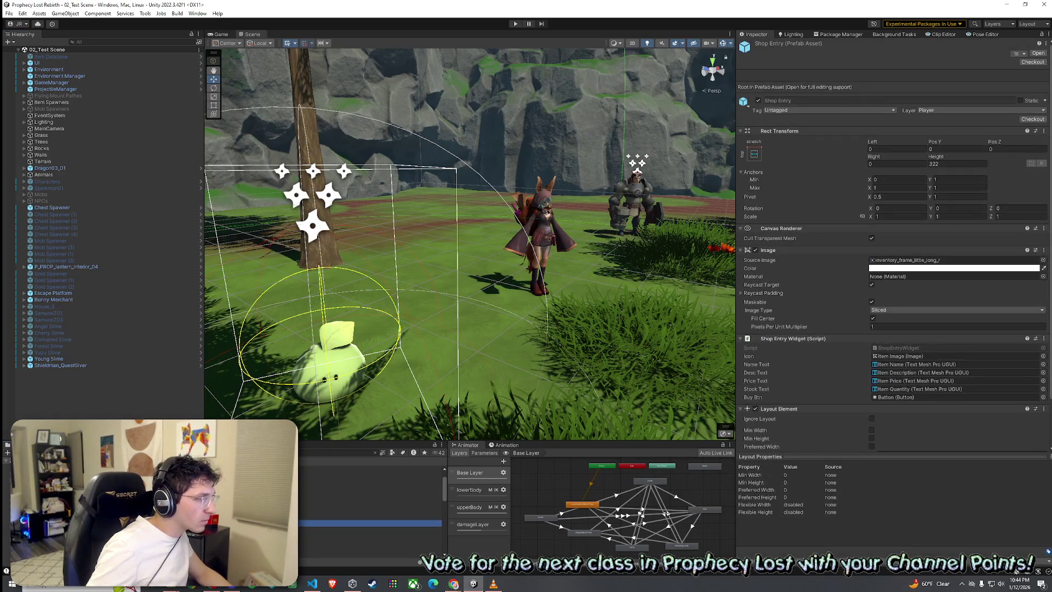
Open the Shop Entry prefab in Prefab Mode to review its name, price and stock text references
double_click(369, 524)
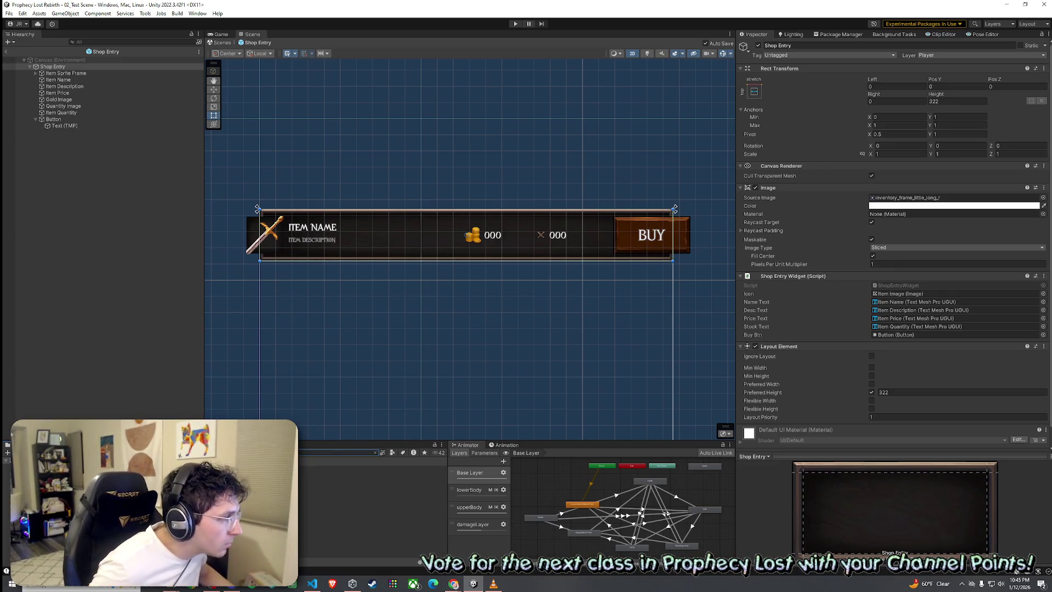
Review the ItemSO script's fields, then exit the Shop Entry prefab back to 02_Test Scene
left_click(373, 475)
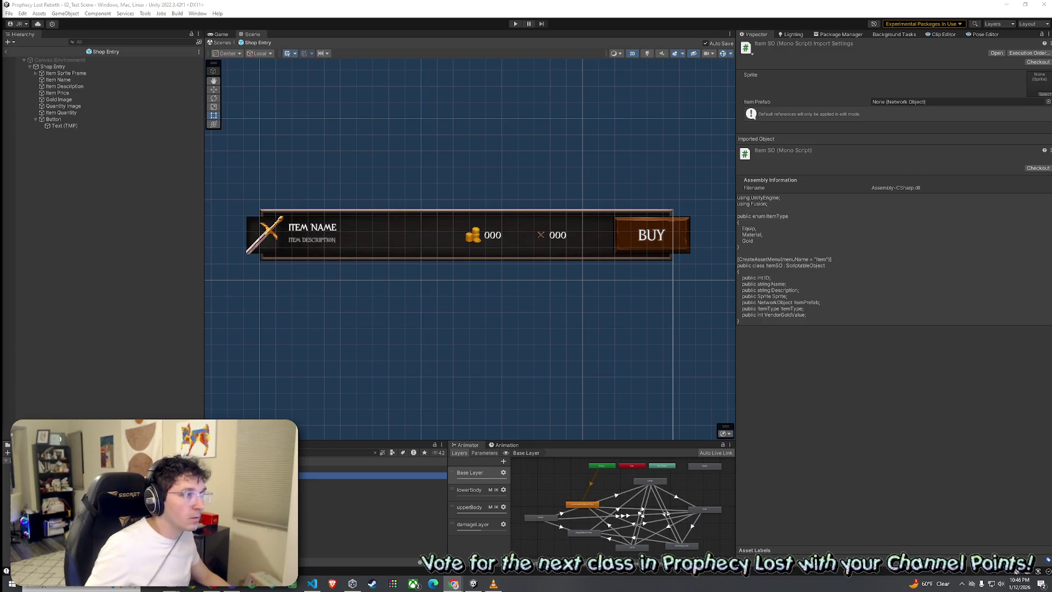
left_click(6, 52)
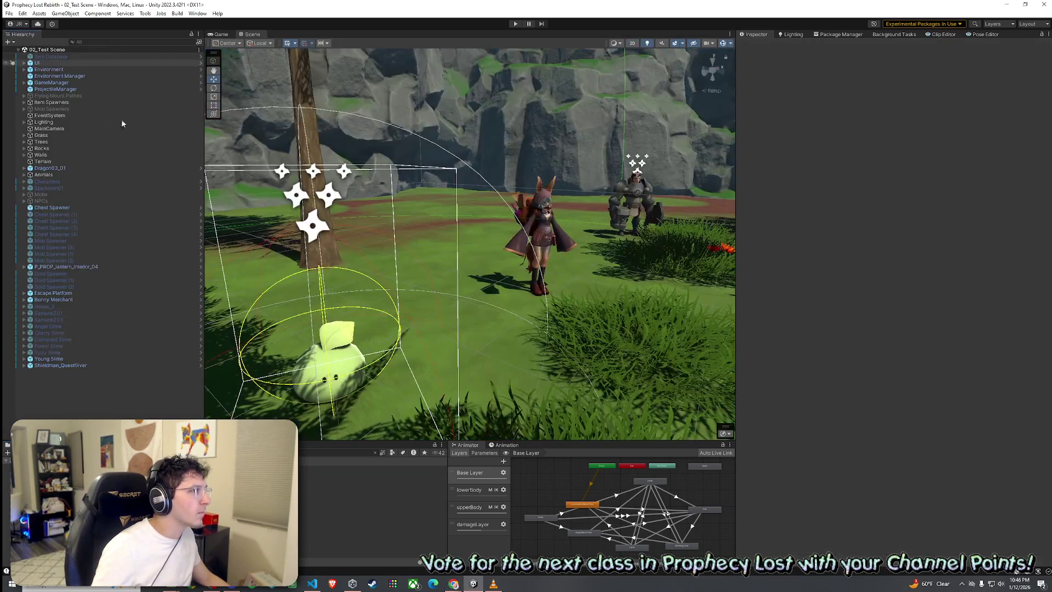
Select Shieldman_QuestGiver to show its Quest Giver component with the Slime Harvest offer
left_click(646, 192)
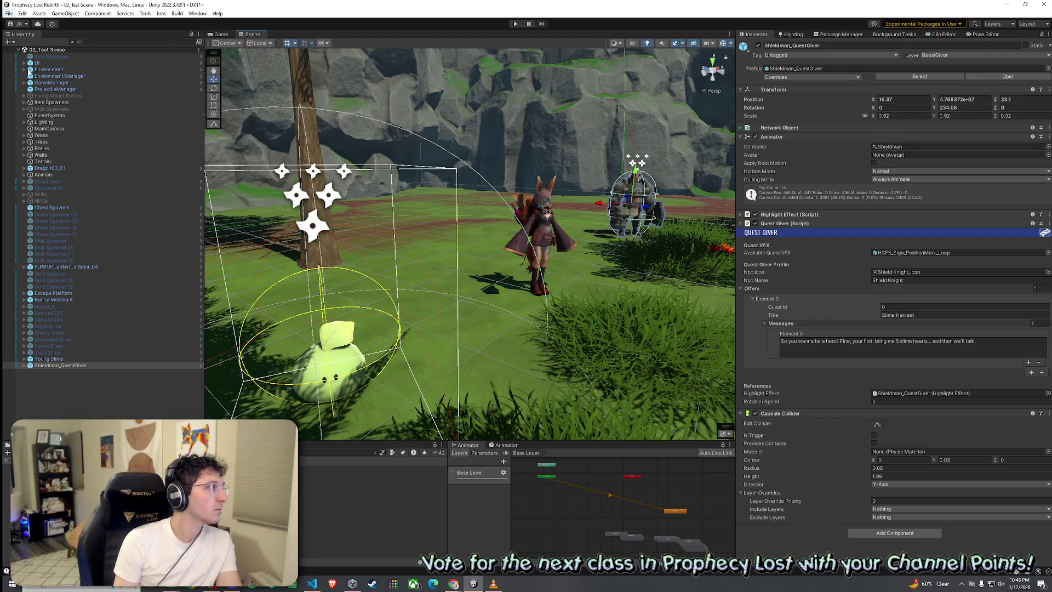
Cancel the active edit in the Quest Giver component with Escape
key("Escape")
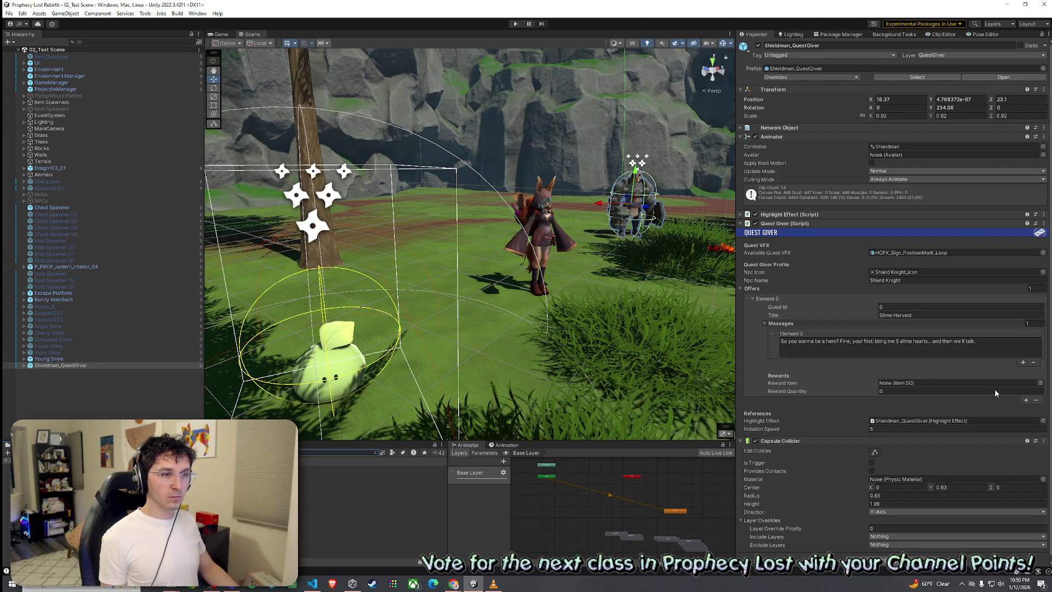
Set SwordAndShield as the Slime Harvest quest's reward item
left_click(1040, 383)
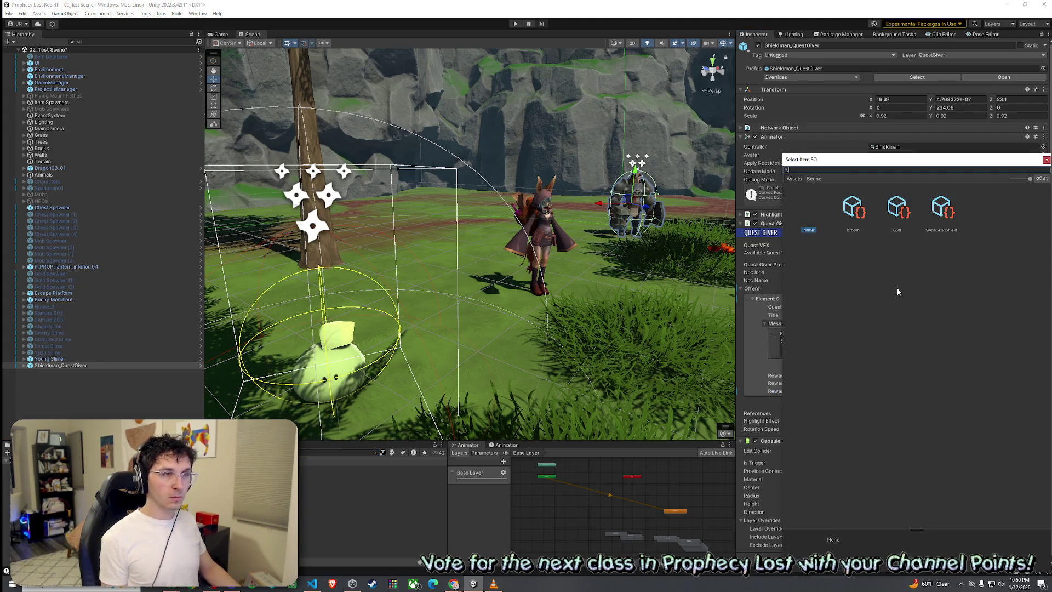
left_click(941, 211)
key("Return")
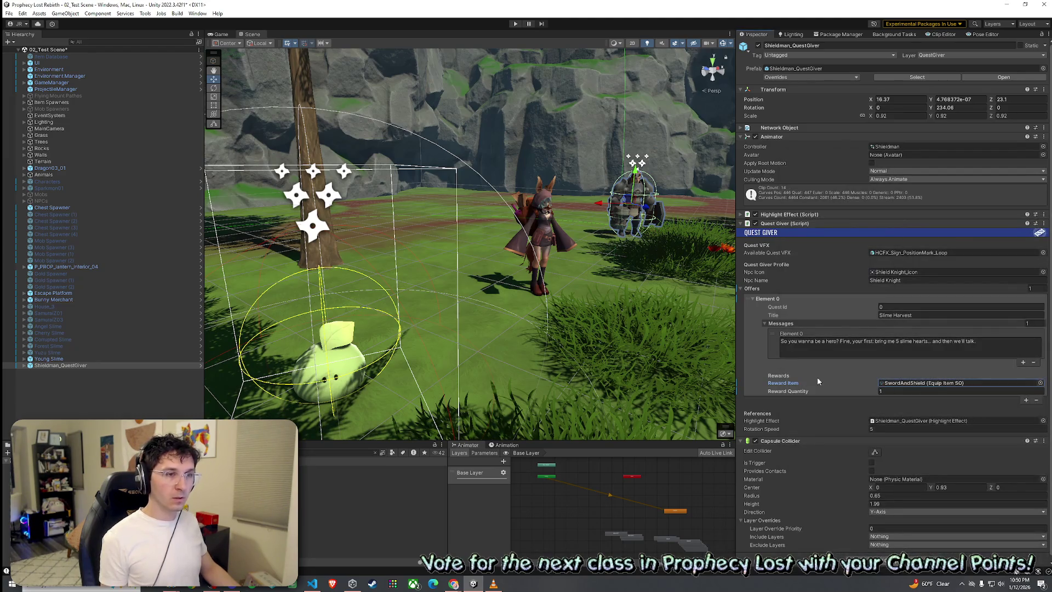
Save the test scene and select the Shop Entry prefab asset
left_click(9, 13)
left_click(53, 3)
key("ctrl+s")
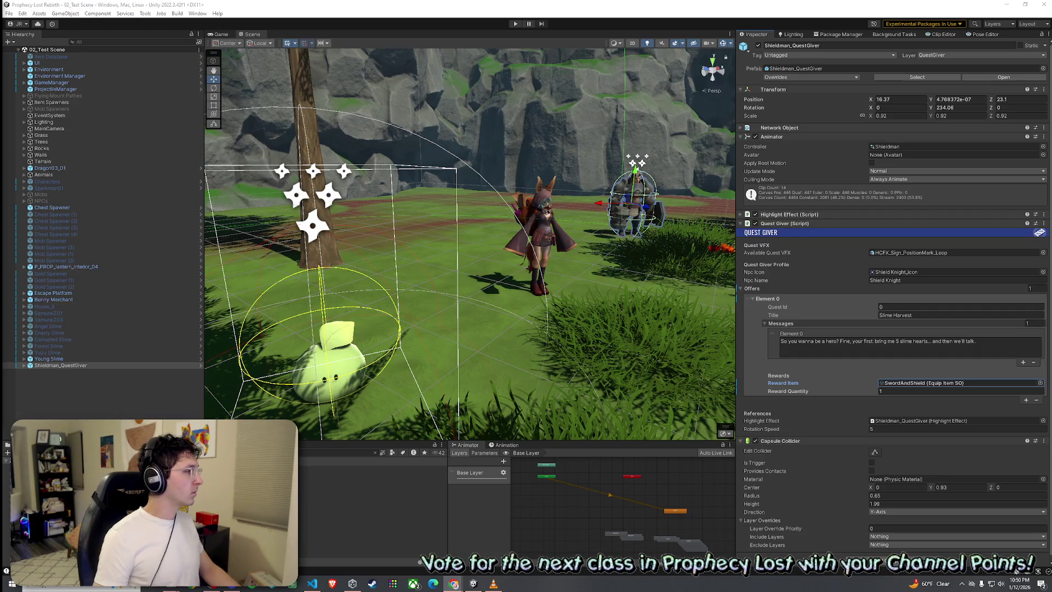
left_click(337, 453)
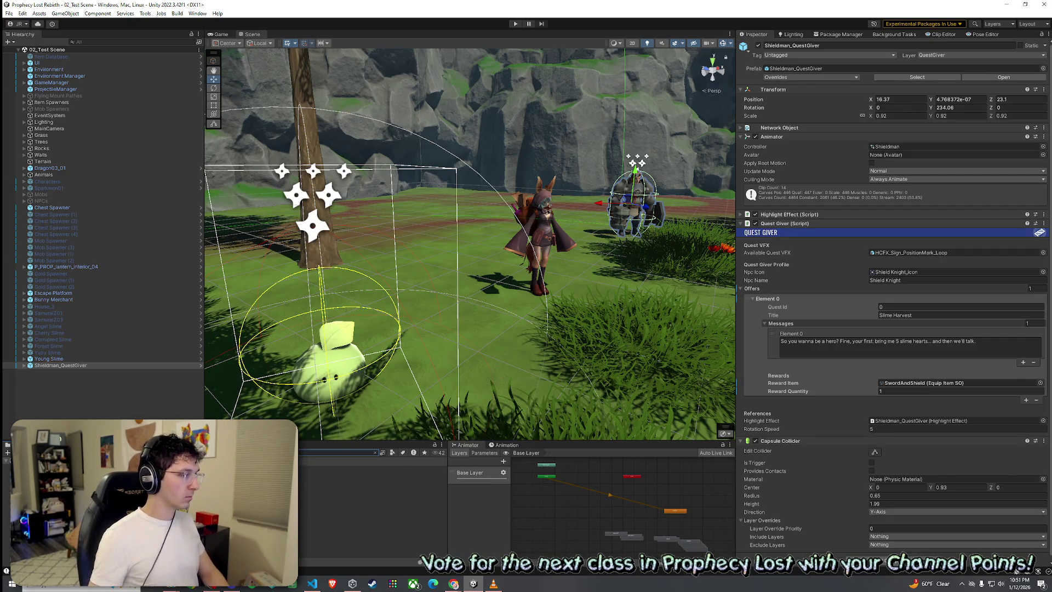
left_click(329, 469)
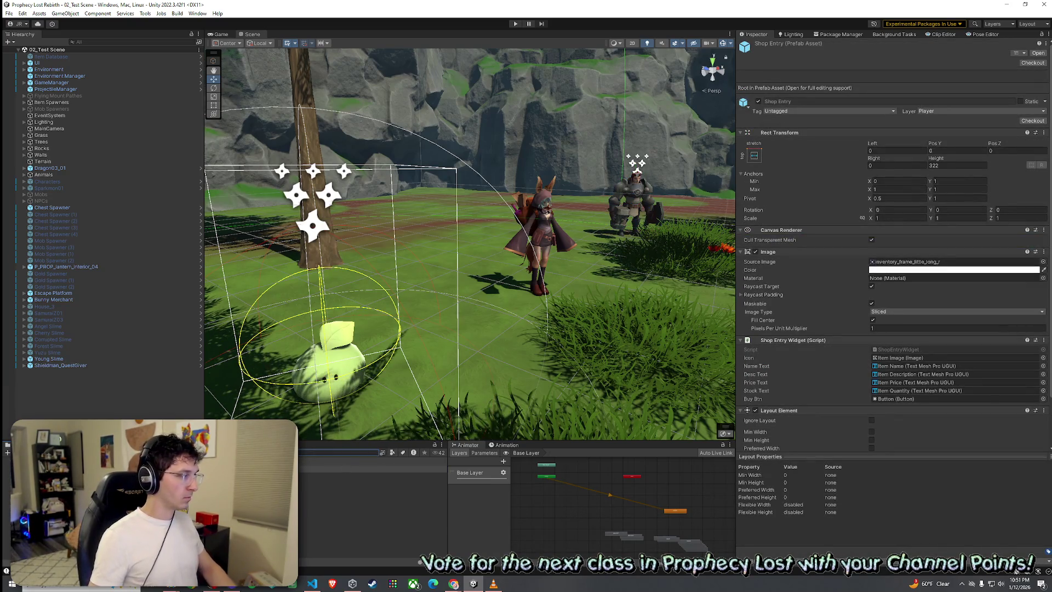
Duplicate the Shop Entry prefab and select the resulting Quest Entry prefab
left_click(373, 469)
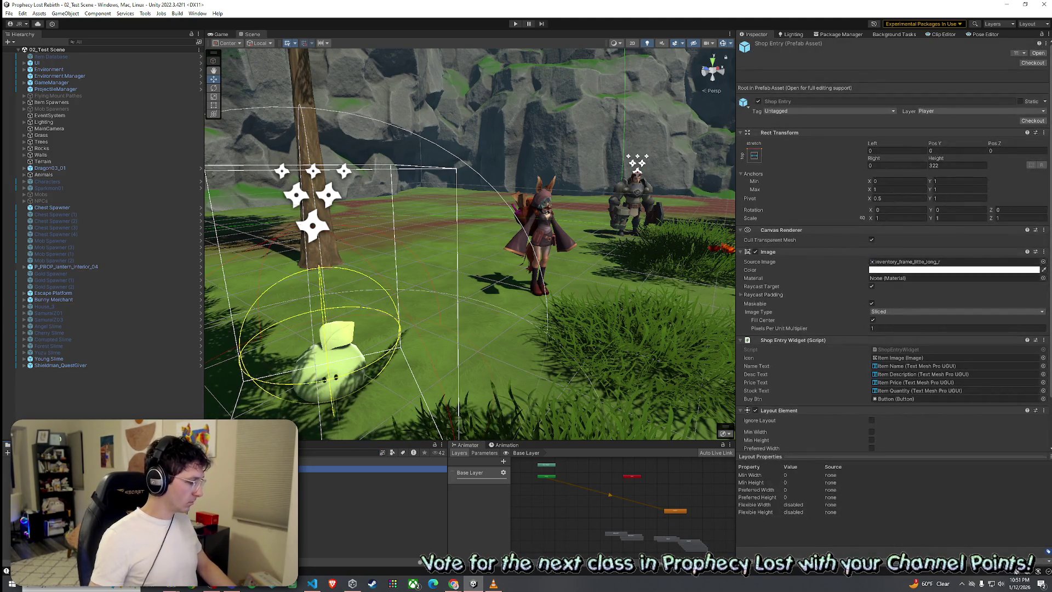
key("ctrl+d")
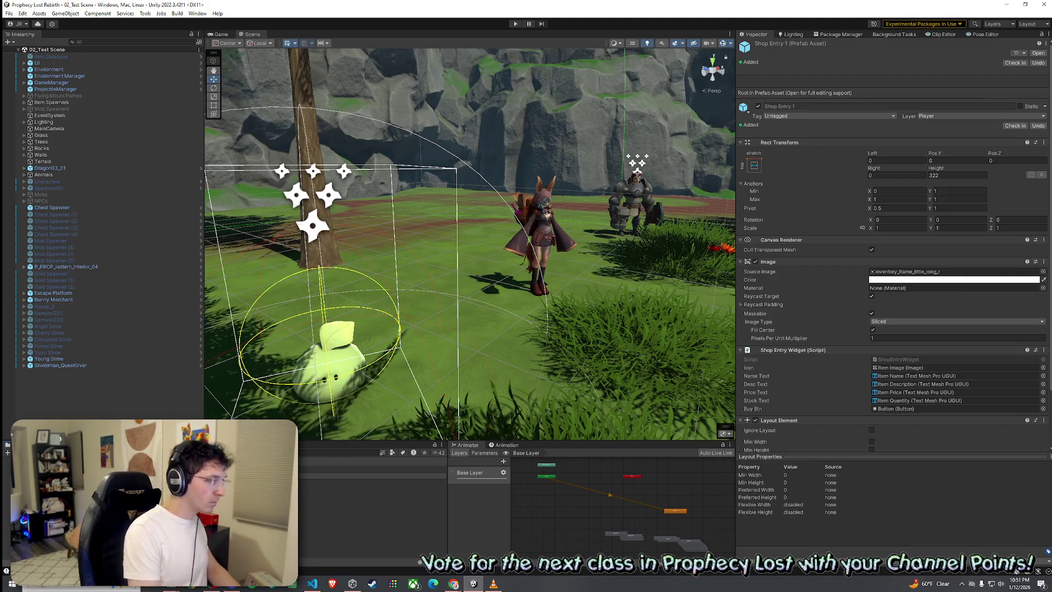
left_click(373, 468)
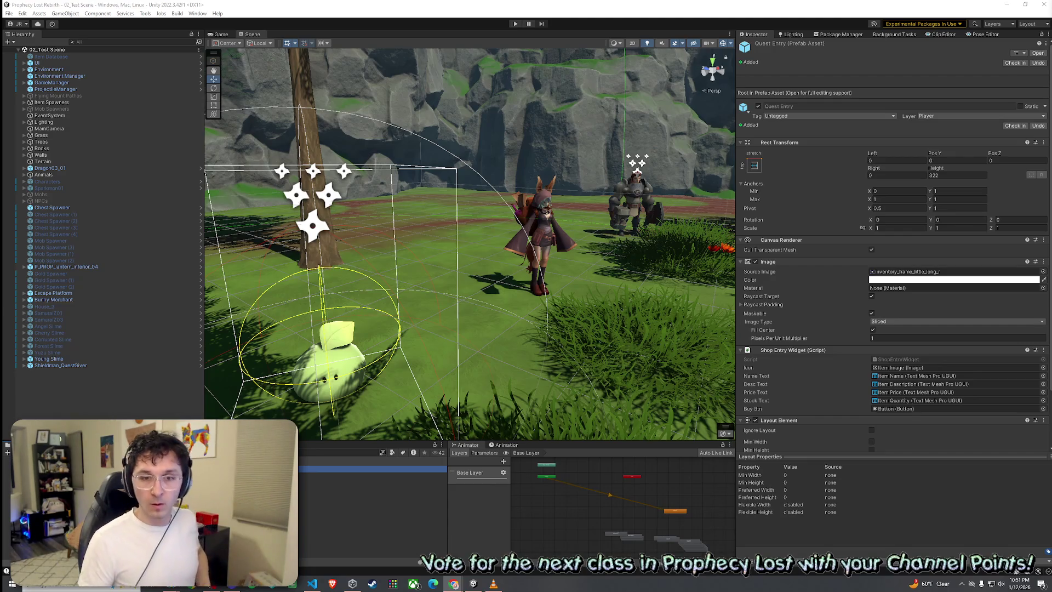
Save the current test scene through File > Save
left_click(11, 15)
left_click(10, 15)
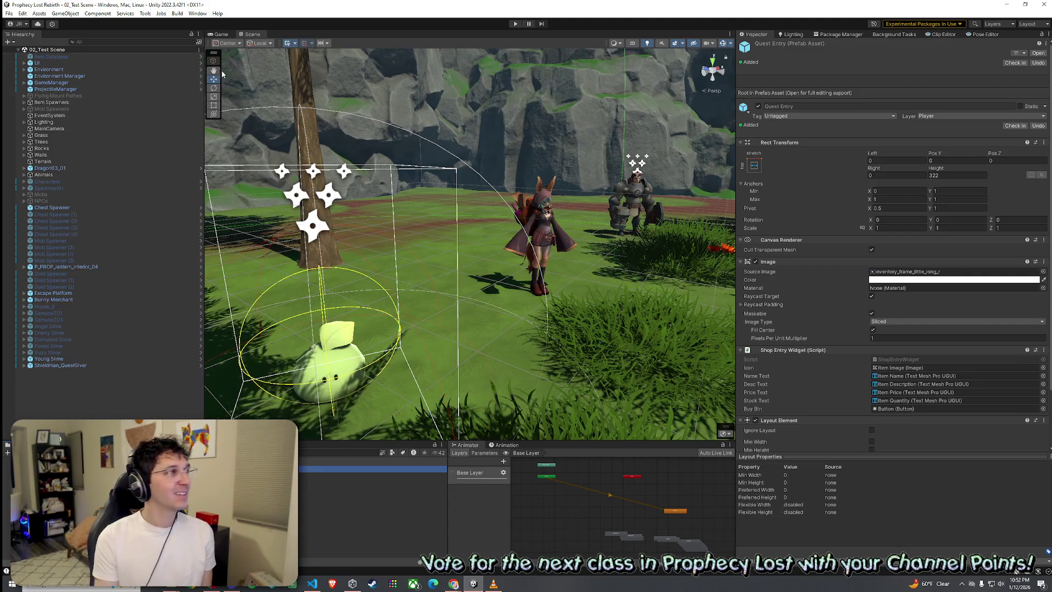
left_click(10, 14)
left_click(22, 53)
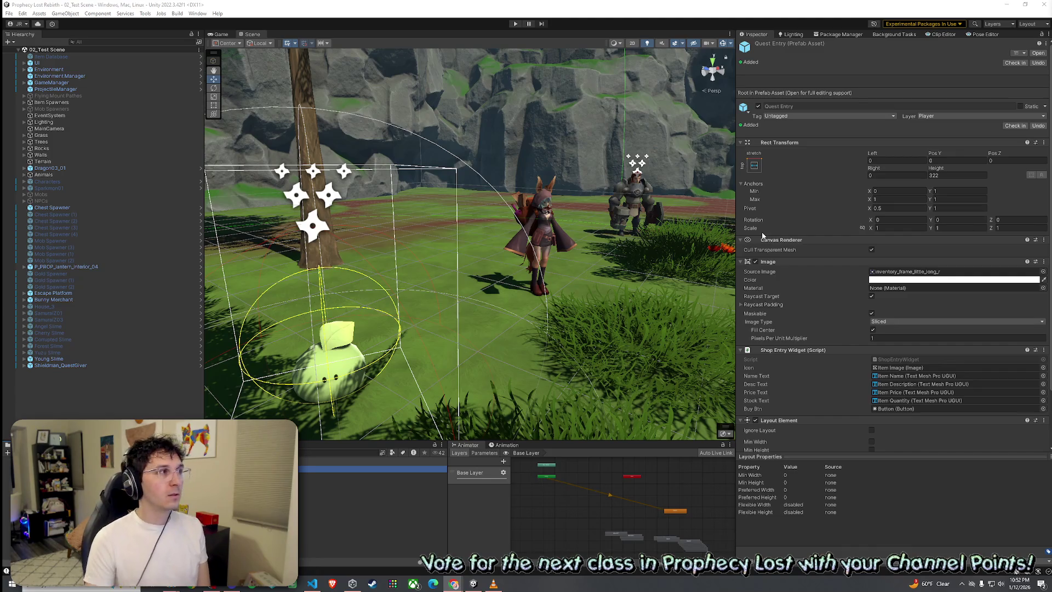
left_click(8, 13)
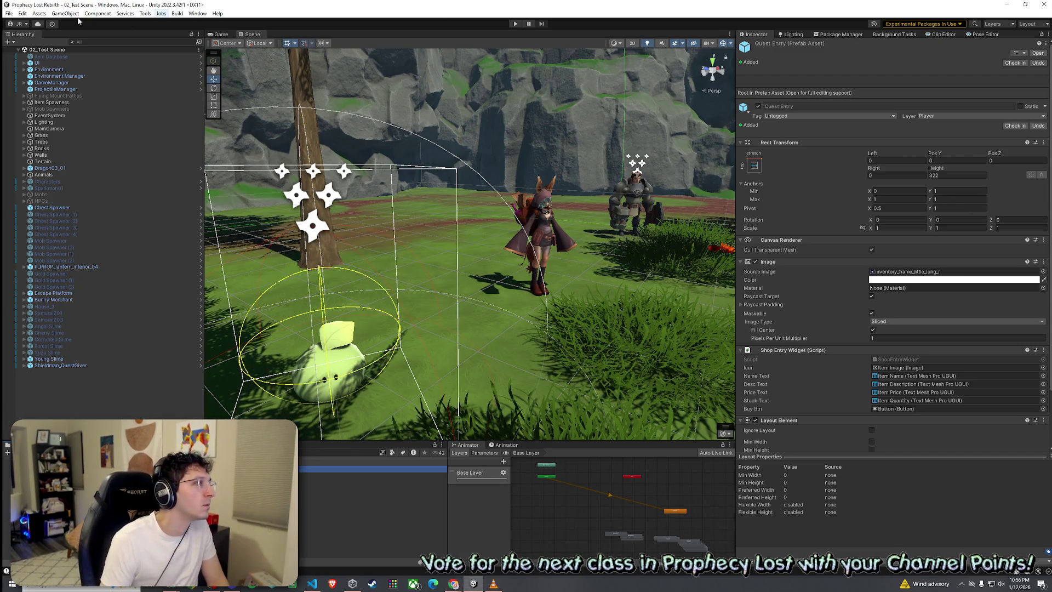
Bring up the File menu's save and project commands
left_click(9, 13)
left_click(9, 14)
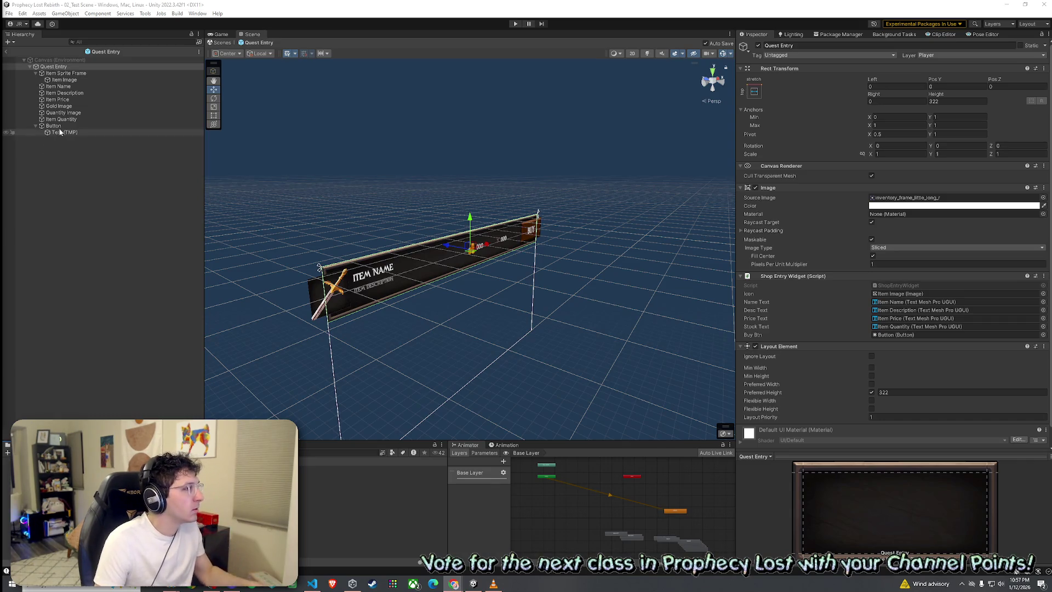
left_click(35, 126)
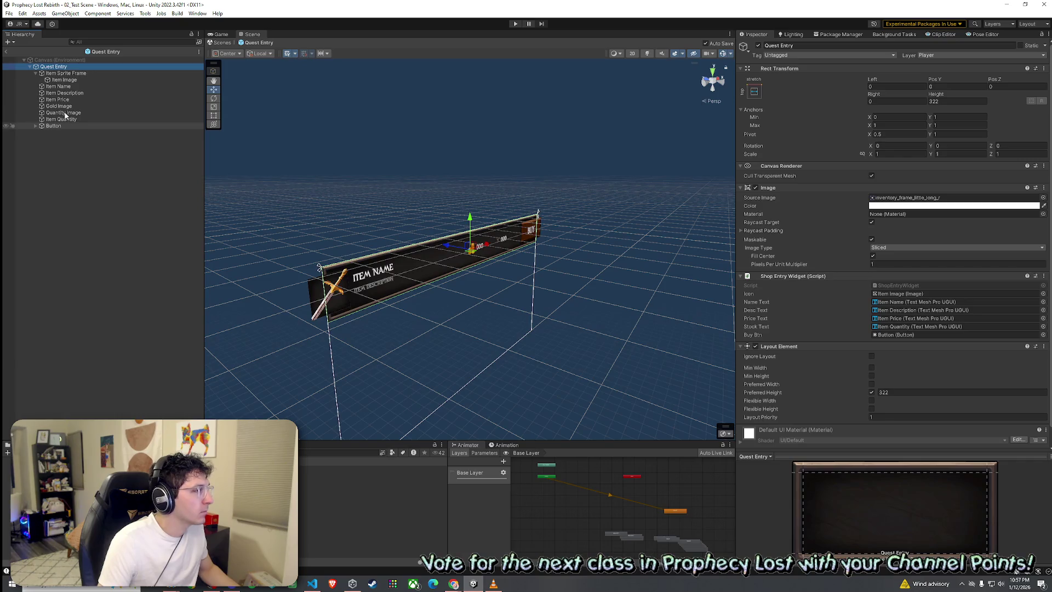
left_click(63, 112)
left_click(72, 106, "ctrl")
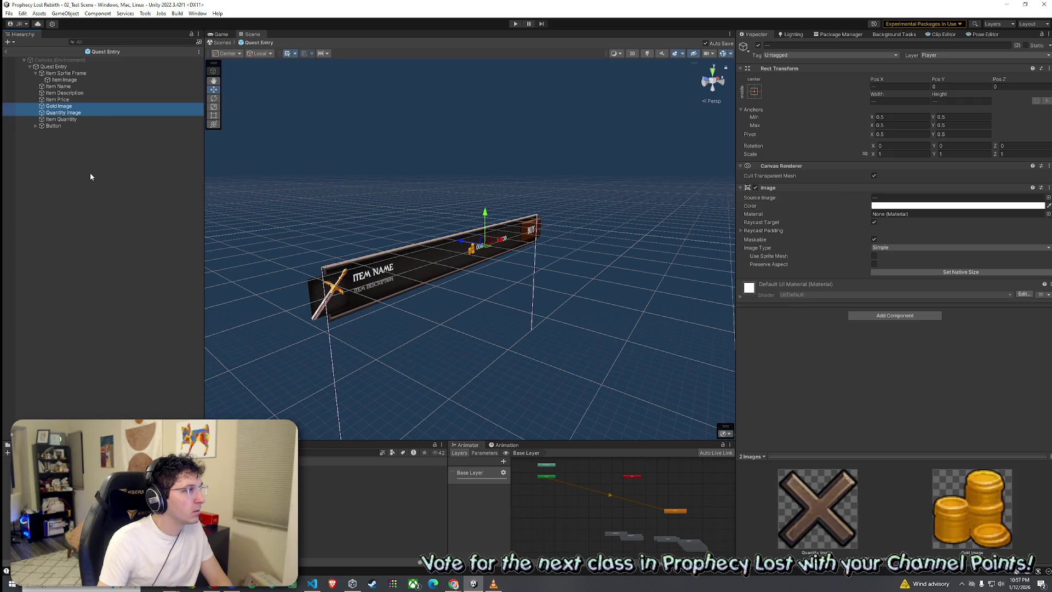
left_click(65, 106)
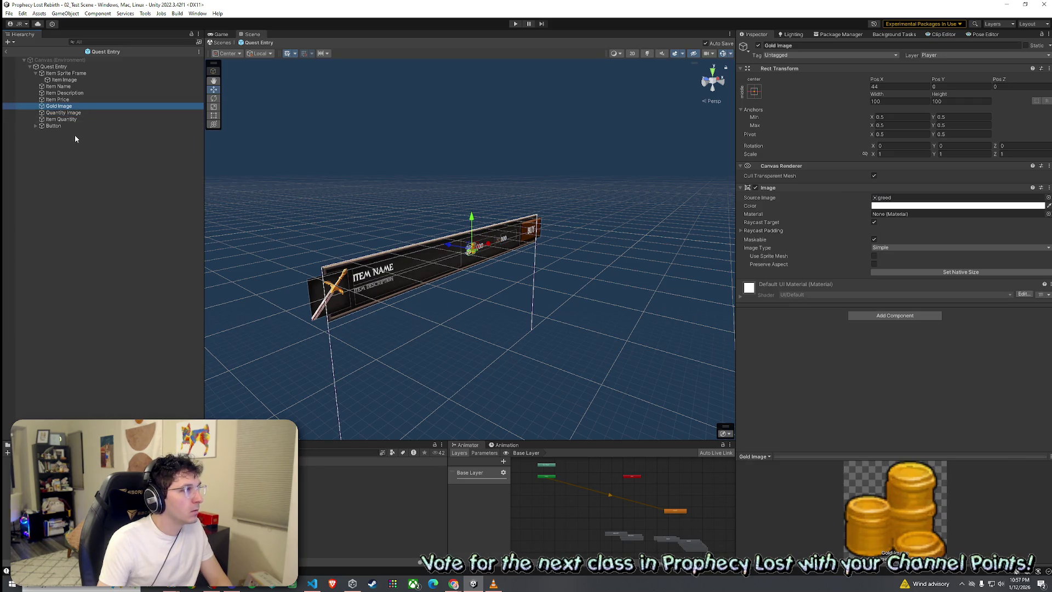
key("Delete")
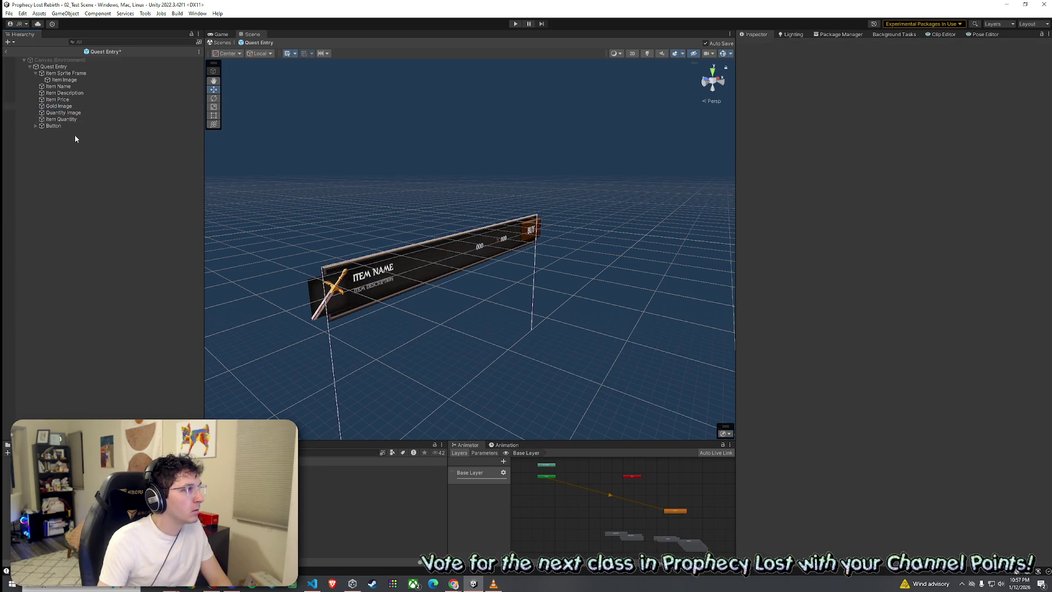
left_click(75, 107)
left_click(106, 188)
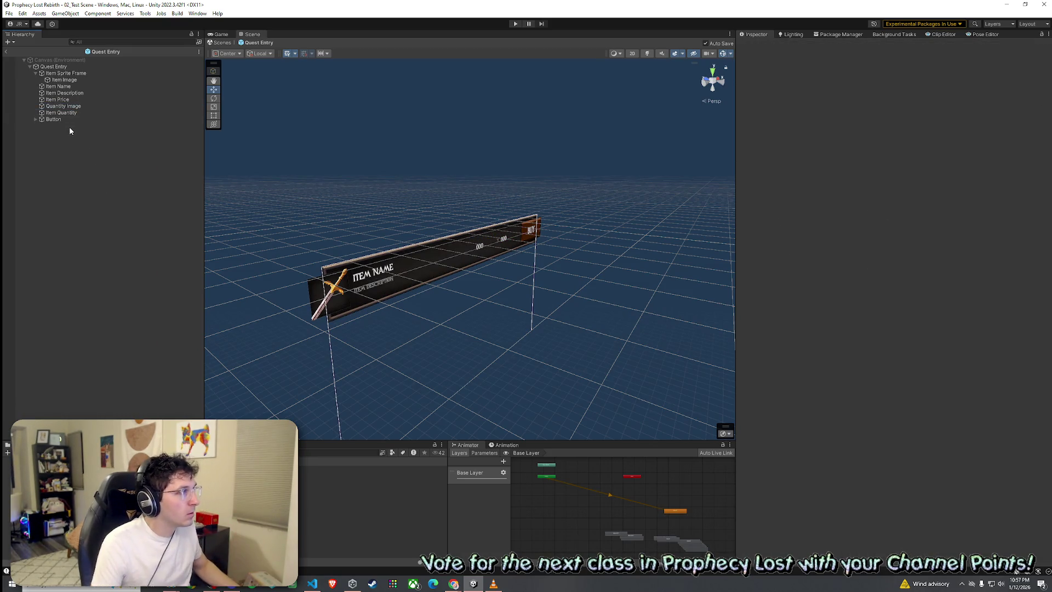
key("ctrl+z")
key("ctrl+z")
key("ctrl+z")
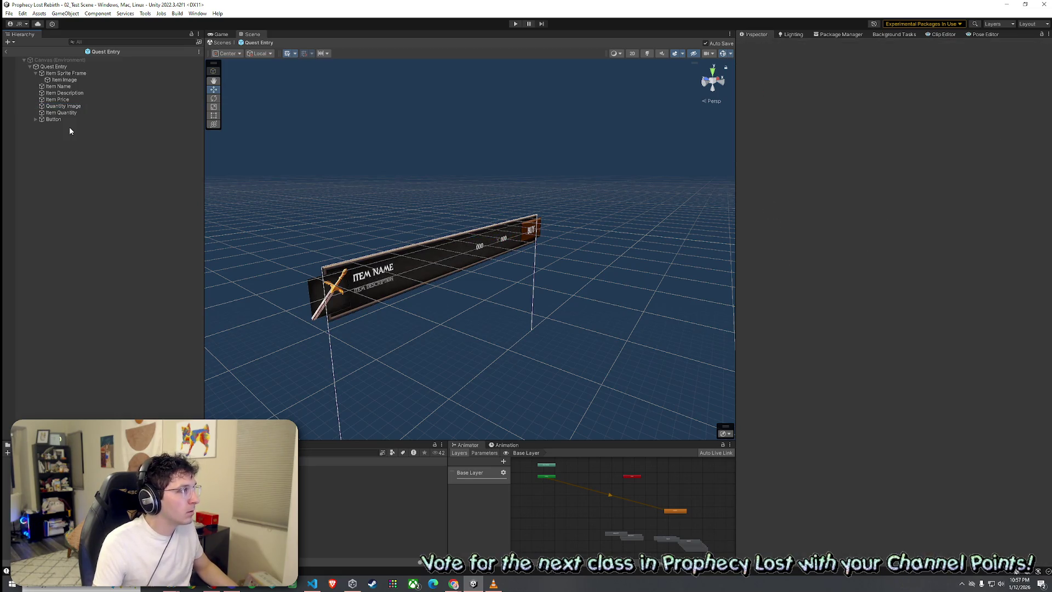
left_click(66, 101, "ctrl")
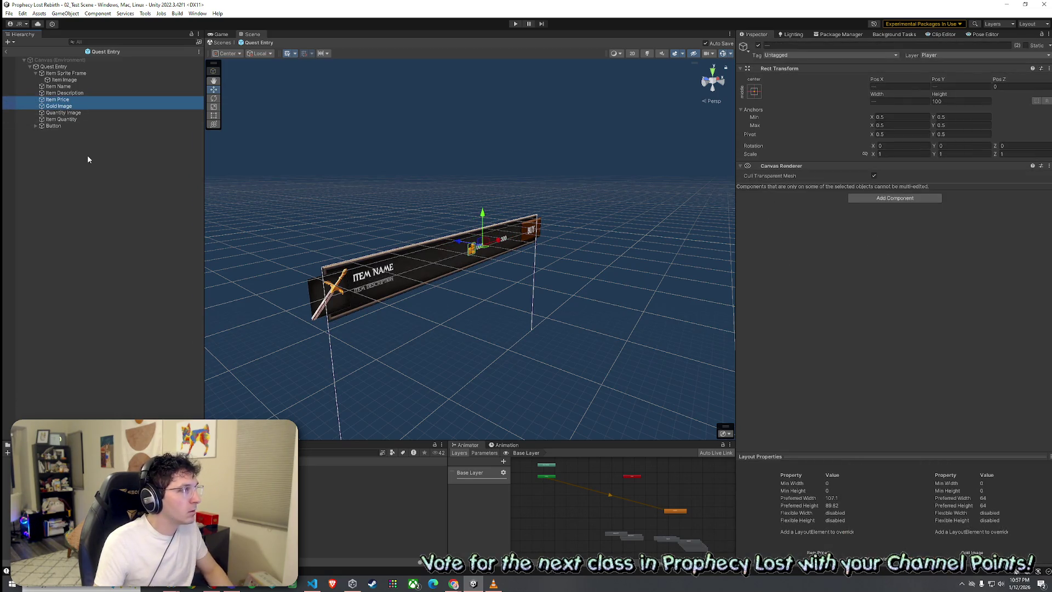
key("Delete")
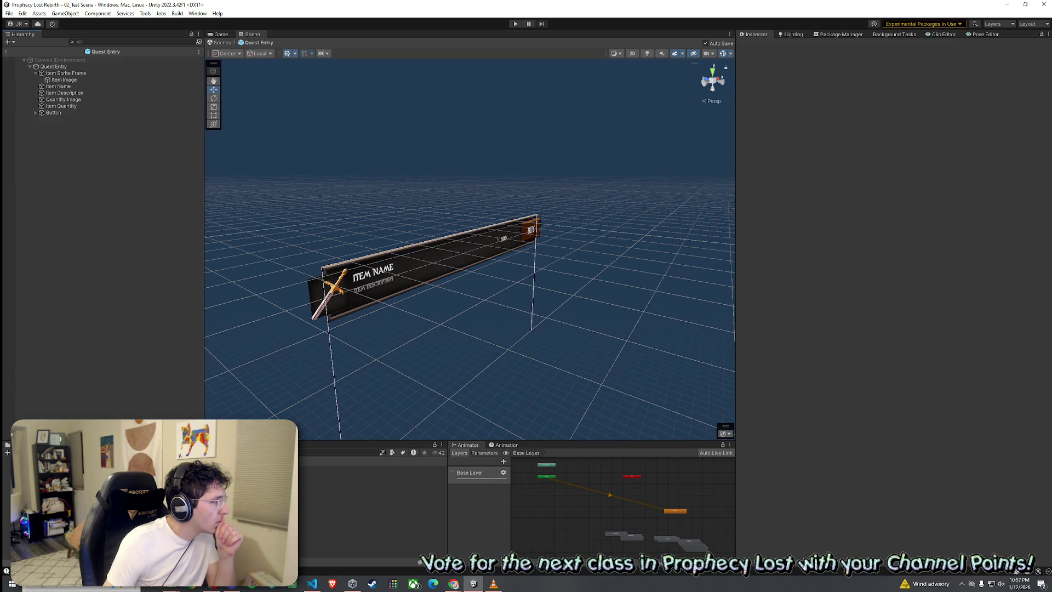
left_click(69, 106)
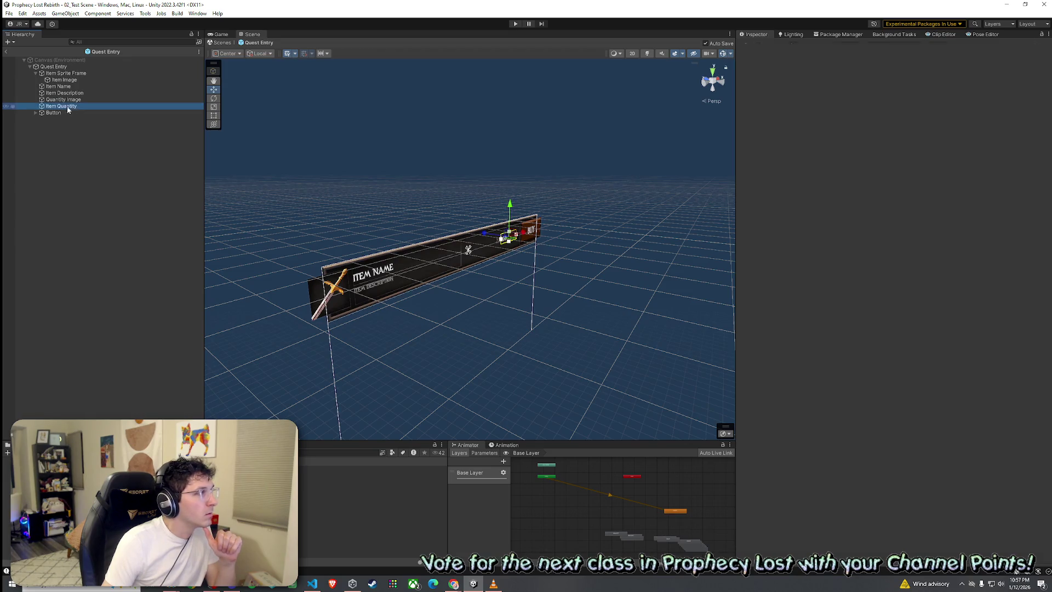
key("F2")
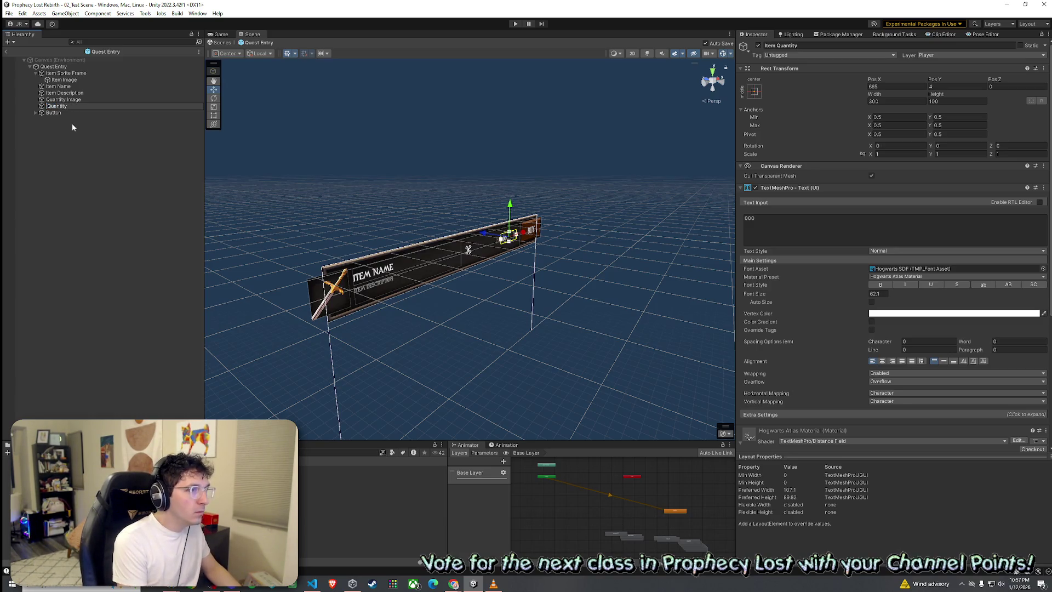
type("Re")
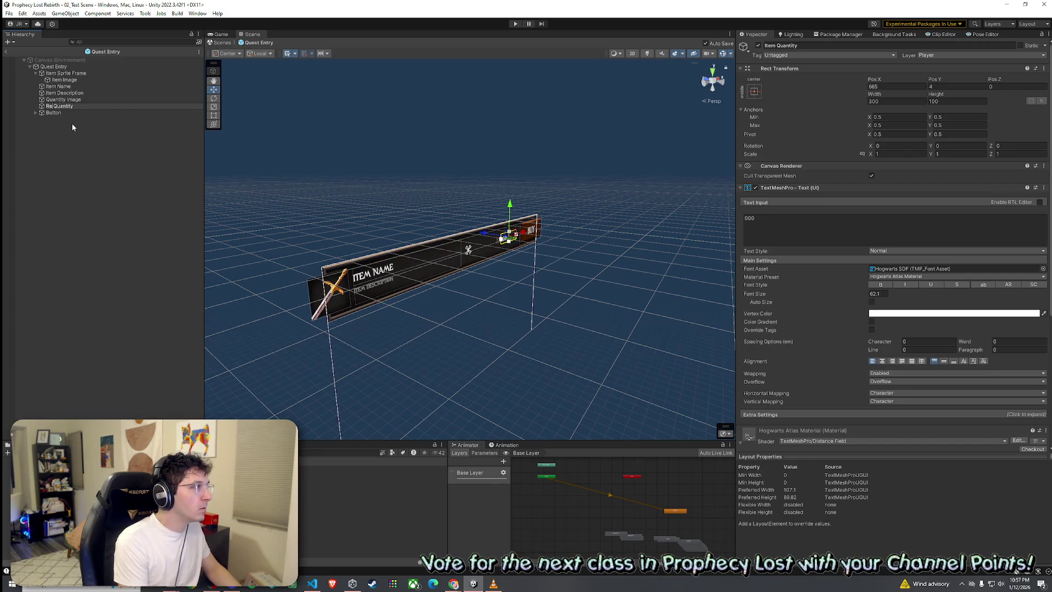
type("ward")
Commit the Reward Quantity name and move the sword frame beside the BUY button
key("Return")
left_click(35, 73)
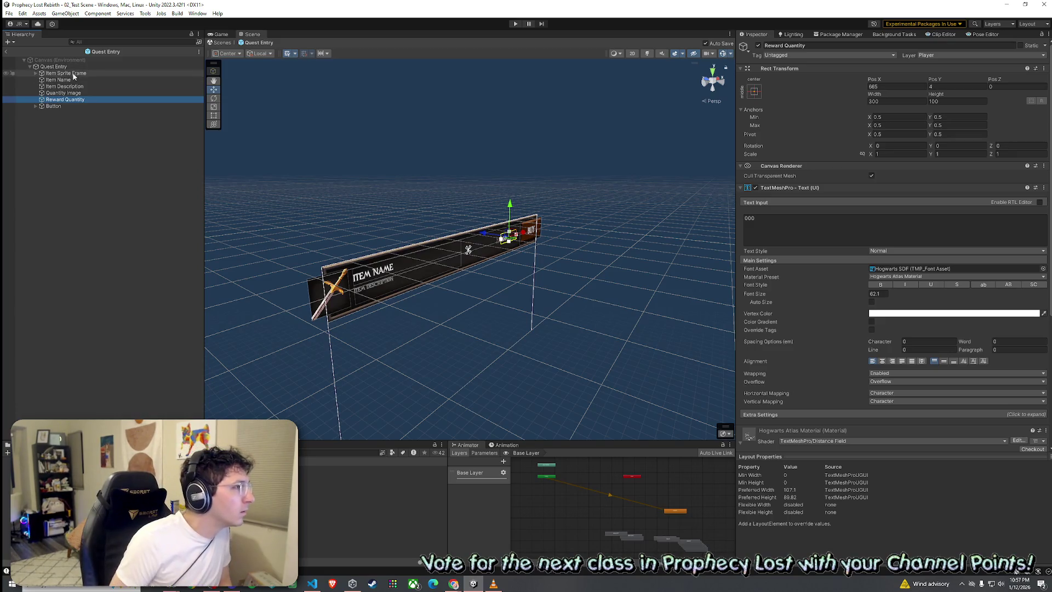
left_click(65, 73)
left_click_drag(347, 306, 505, 255)
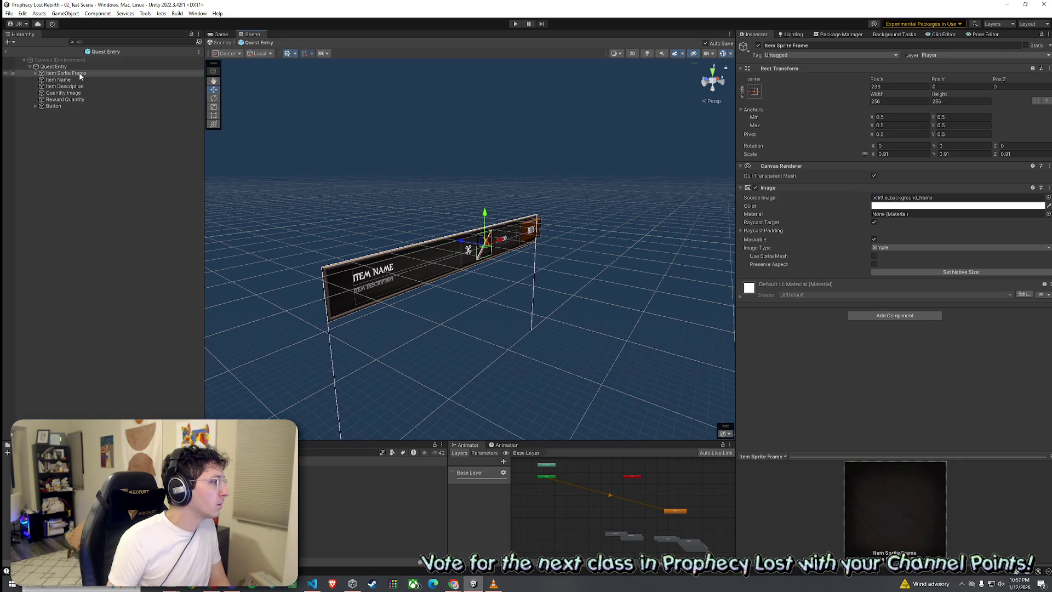
Rename Item Sprite Frame to Reward Sprite Frame and its child Item Image to Reward Image
left_click(35, 73)
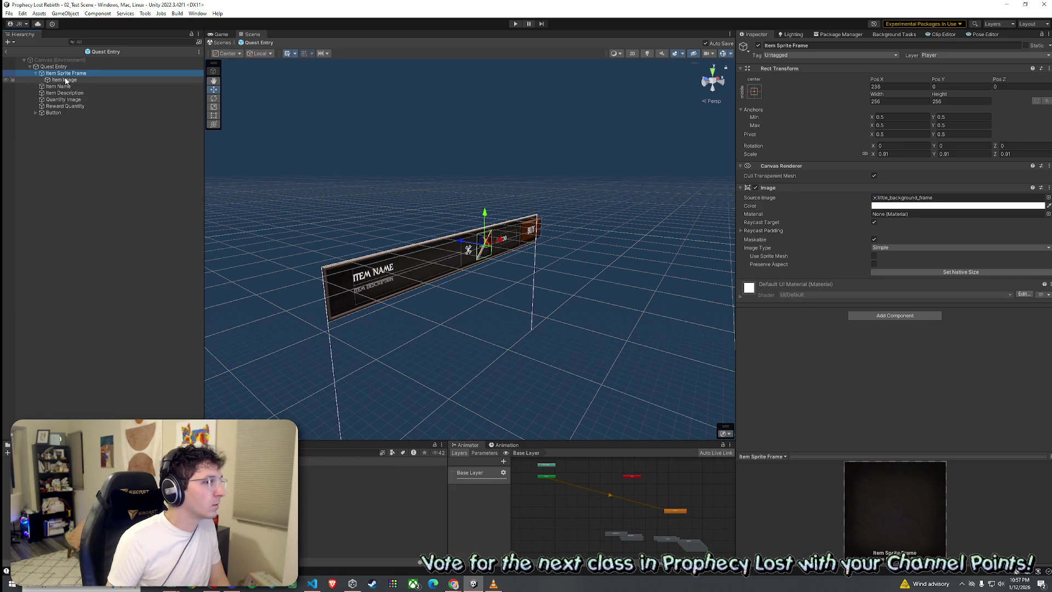
left_click(54, 75)
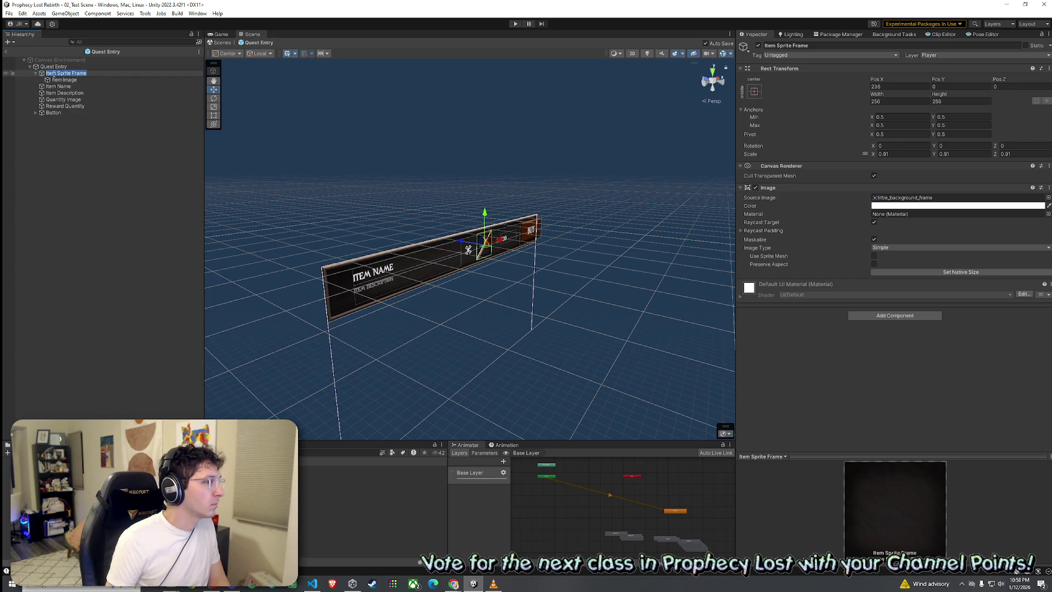
double_click(52, 74)
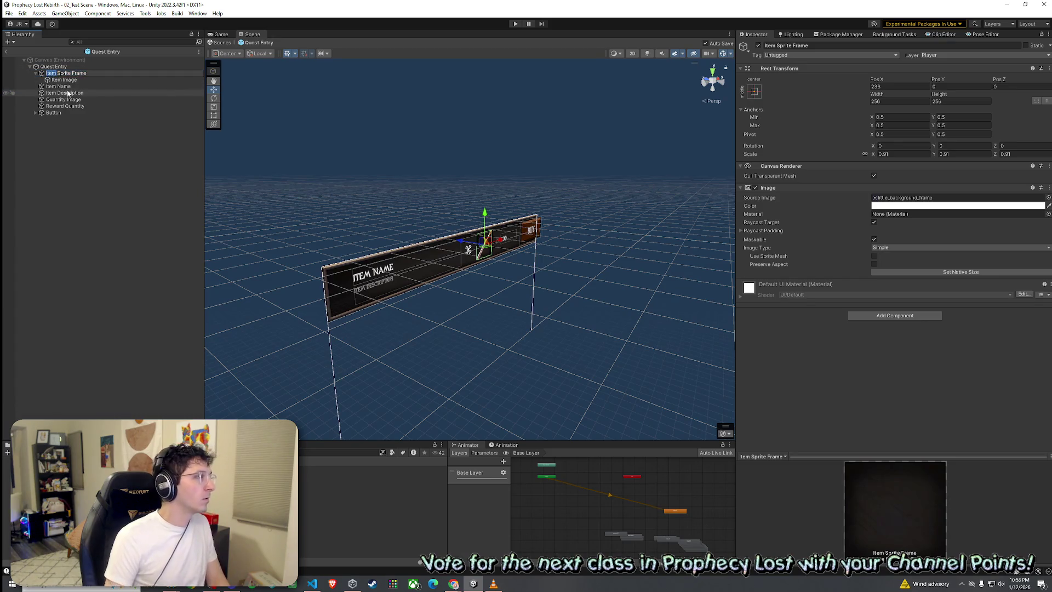
type("Reward")
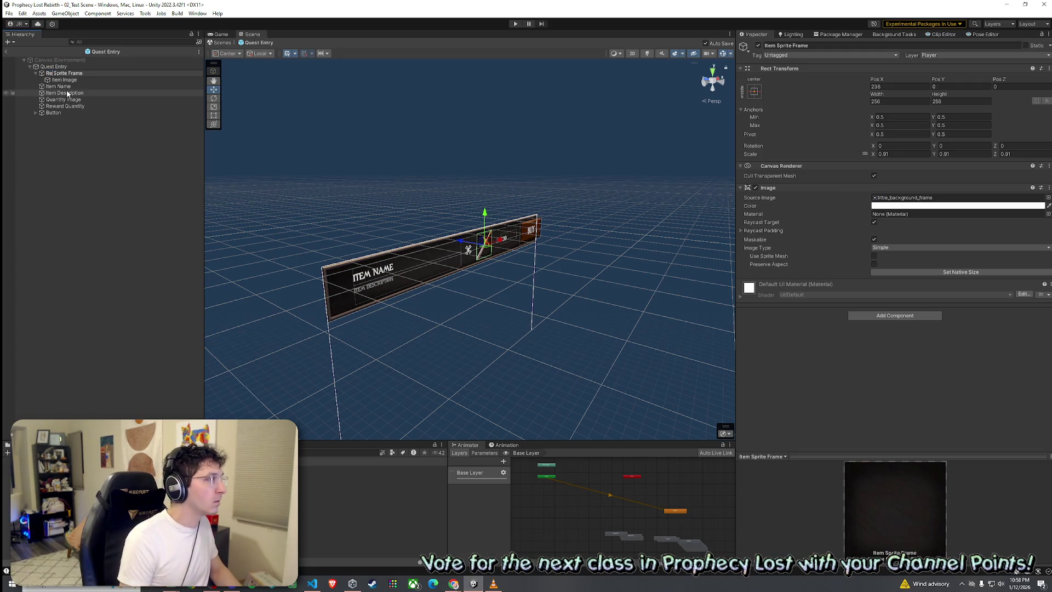
key("Return")
key("Down")
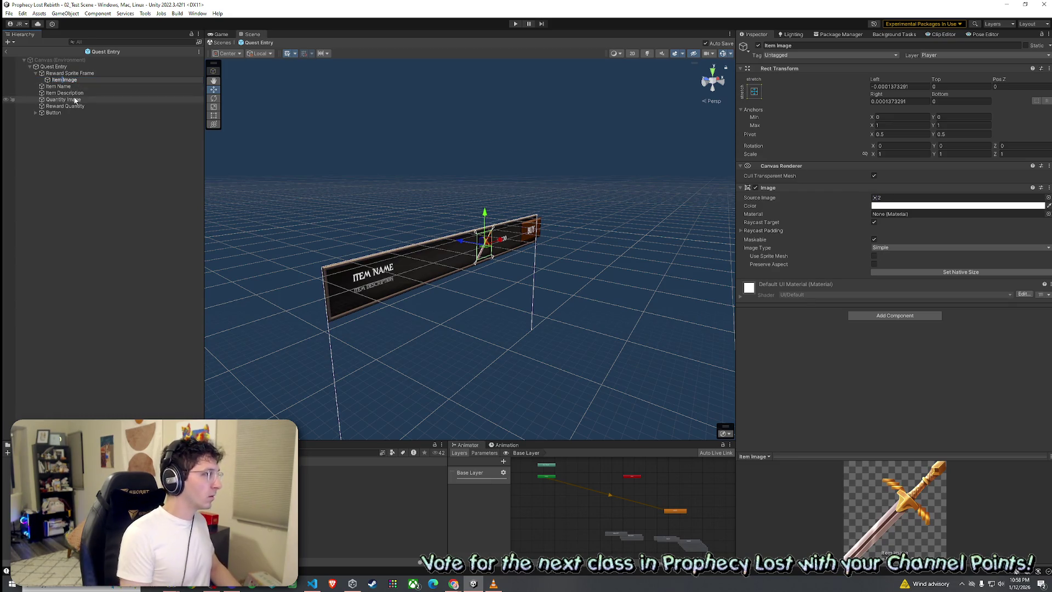
key("BackSpace")
key("BackSpace")
key("BackSpace")
type("Reward")
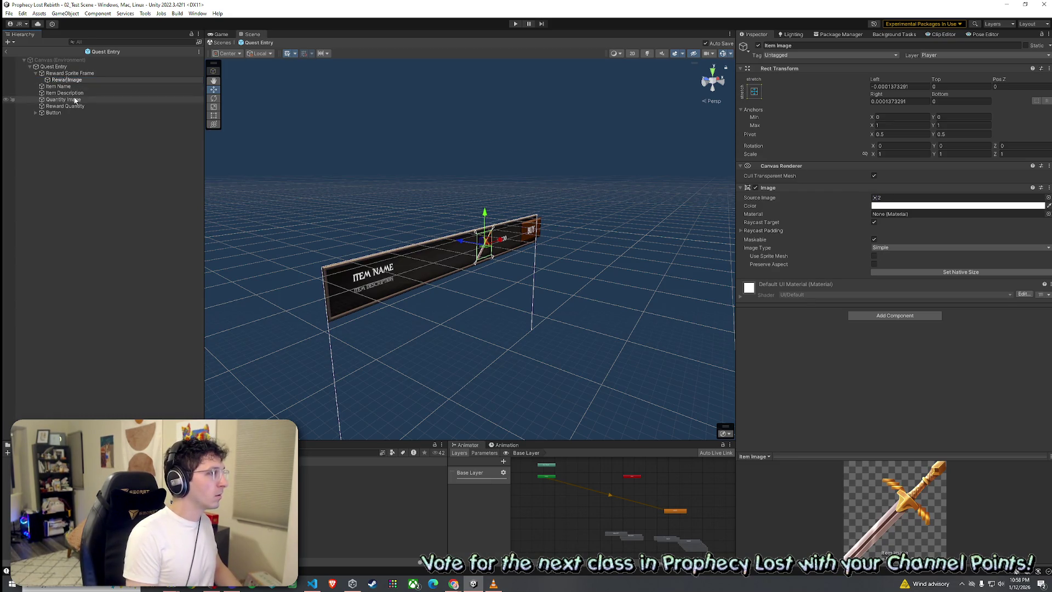
key("Return")
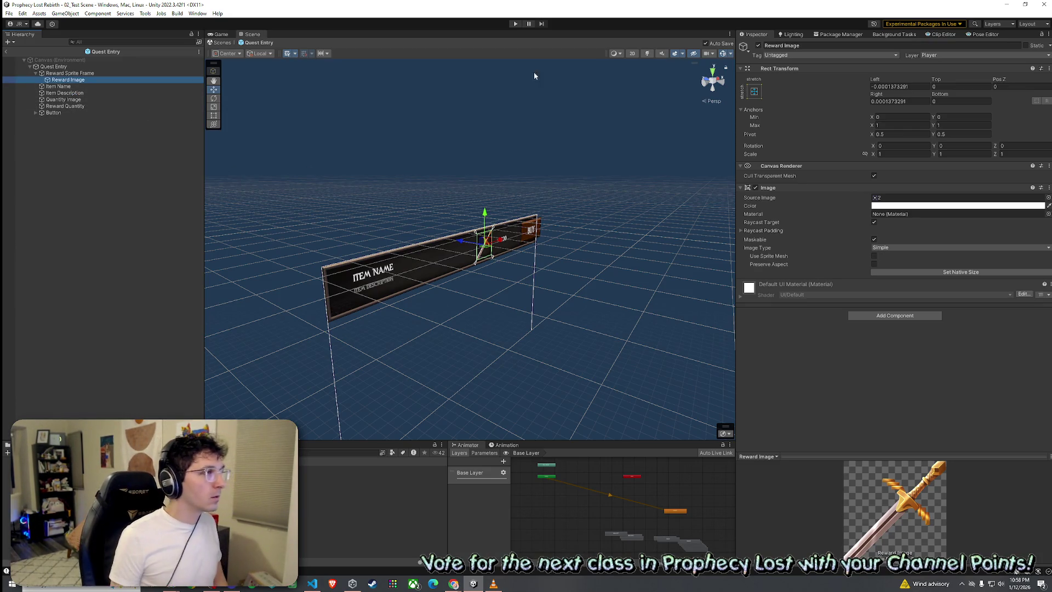
left_click(632, 53)
Switch to the Rect tool, collapse Reward Sprite Frame, and start renaming Item Name
key("t")
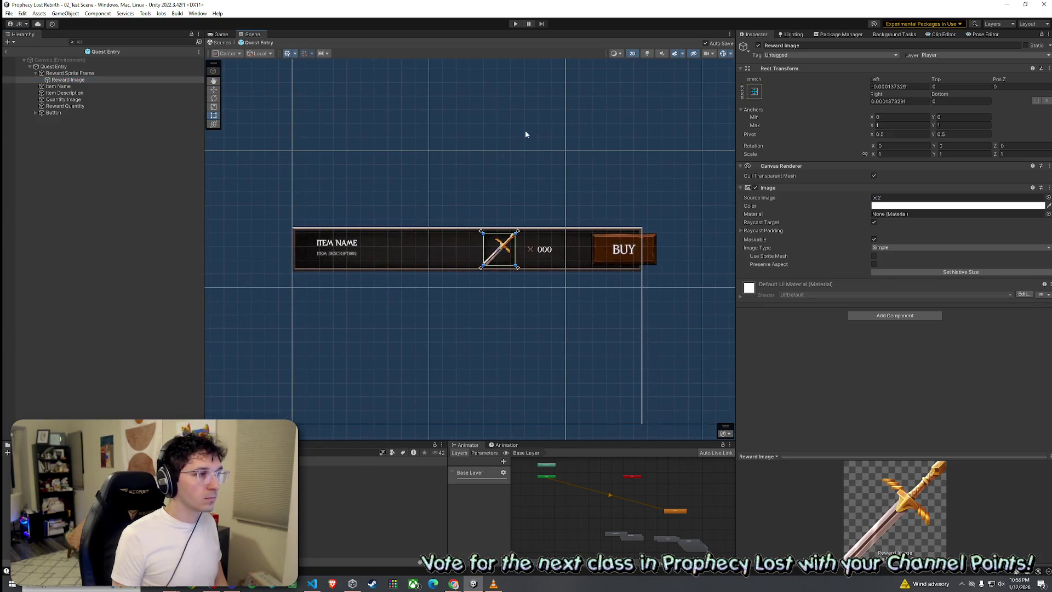
left_click(8, 13)
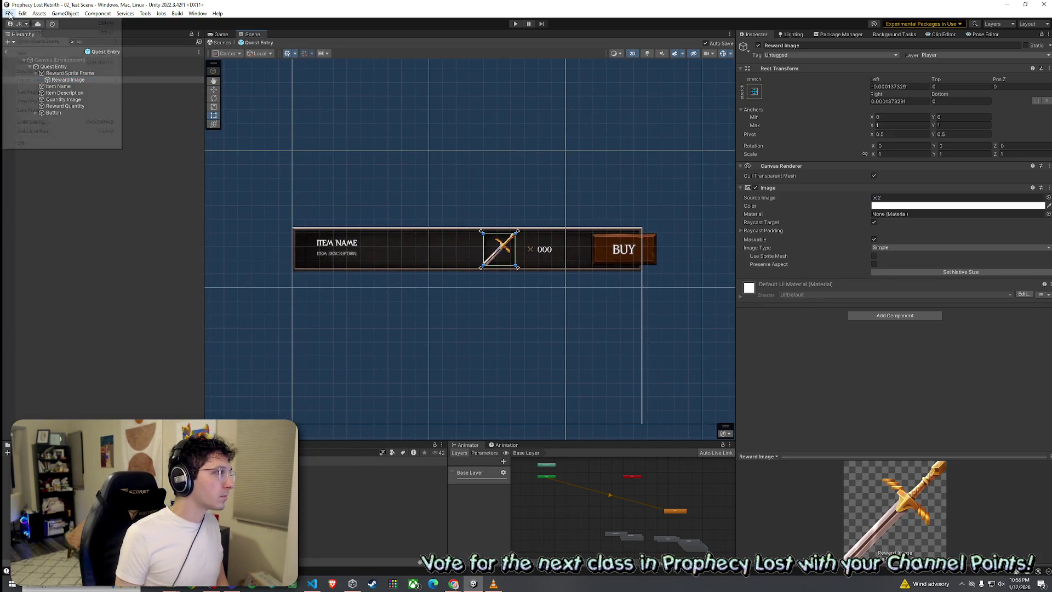
left_click(9, 13)
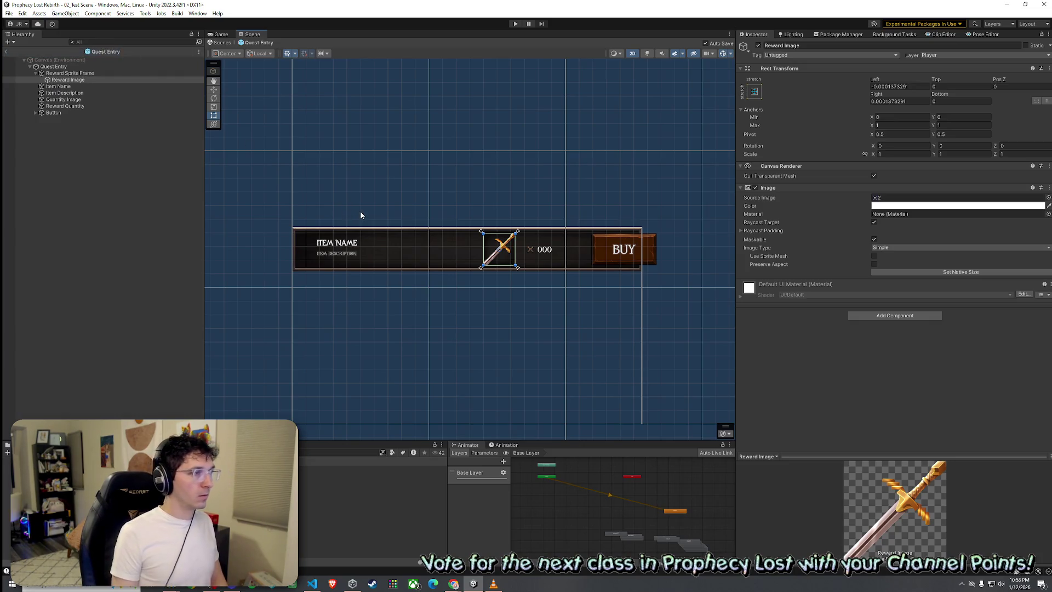
left_click(36, 73)
left_click(56, 80)
left_click(62, 81)
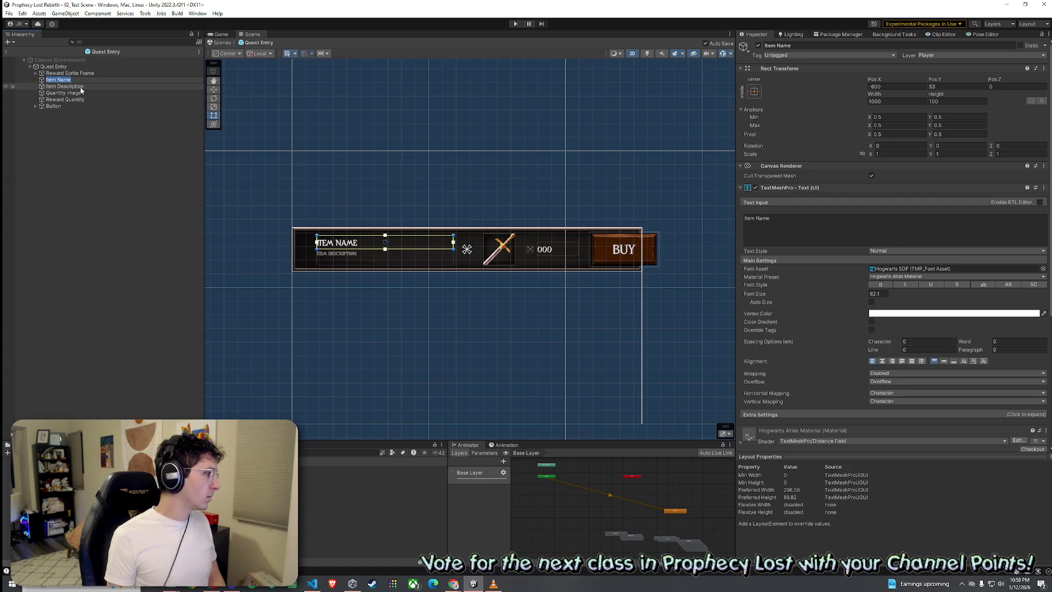
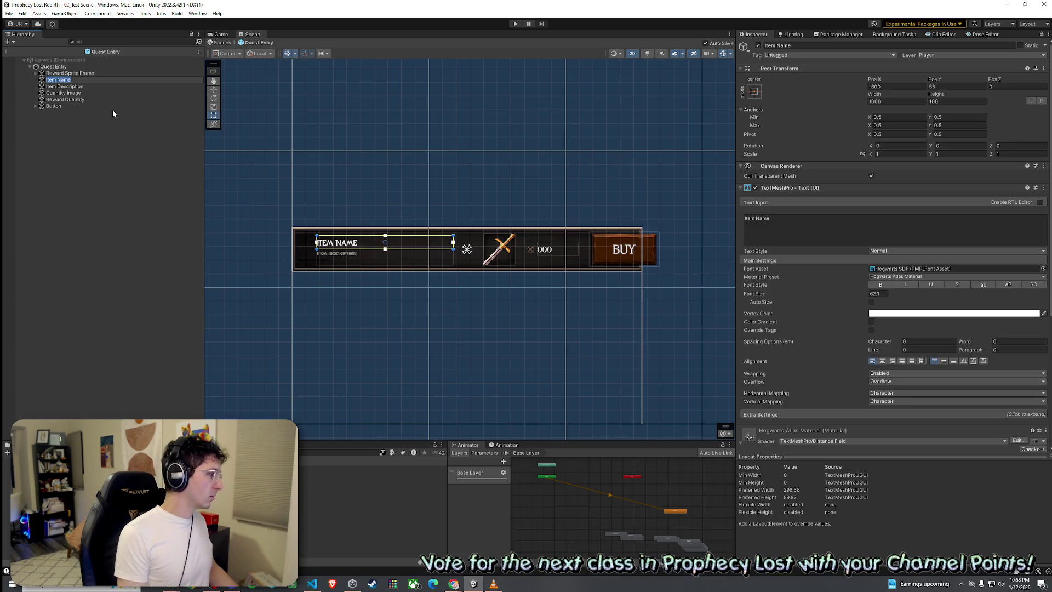
Rename the Reward Image child to Reward Icon
left_click(35, 73)
left_click(68, 80)
double_click(78, 80)
type("Icon")
key("Return")
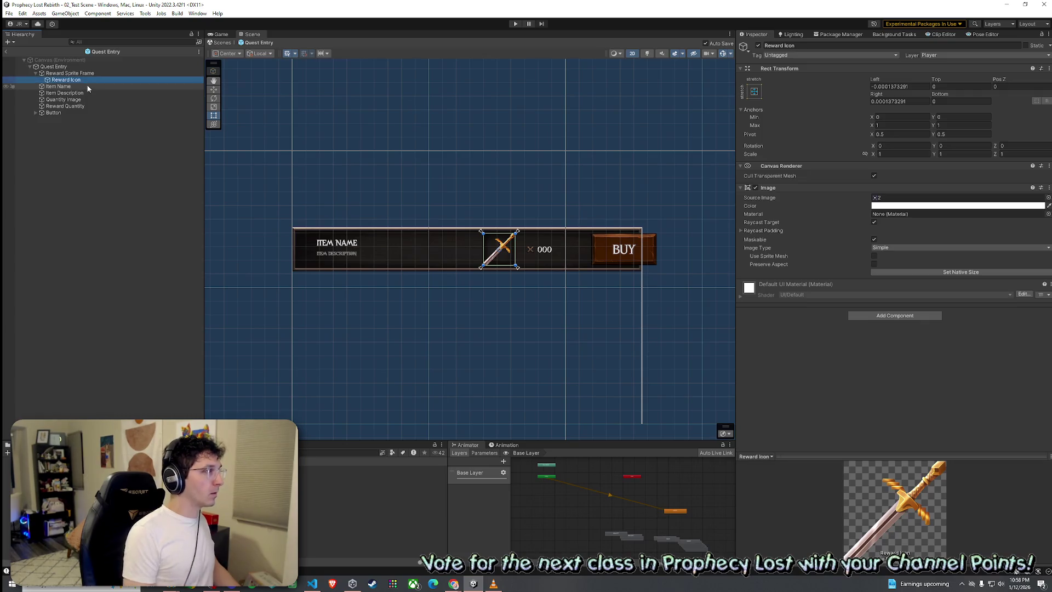
Rename Item Name and Item Description to Quest Name and Quest Description, then save the prefab
left_click(65, 86)
left_click(66, 87)
type("Ques")
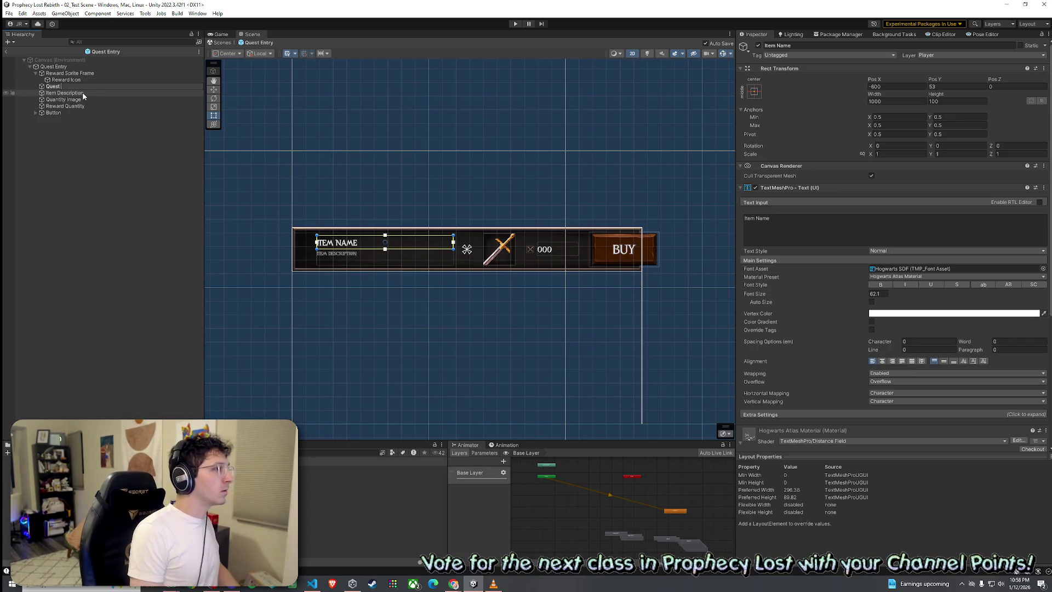
left_click(83, 92)
left_click(82, 94)
type("Quest")
key("BackSpace")
type("Descri")
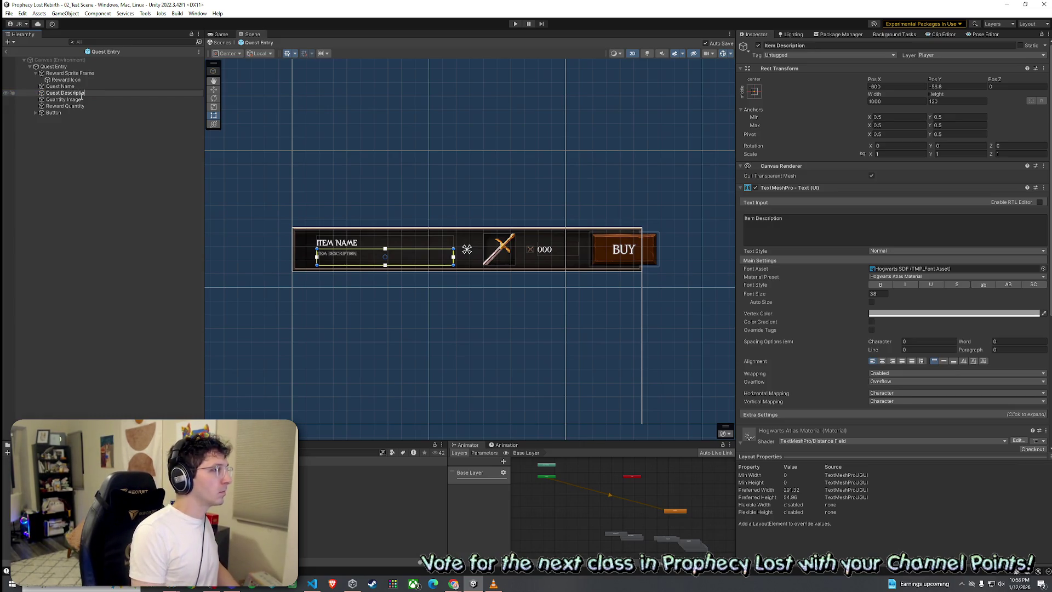
key("Return")
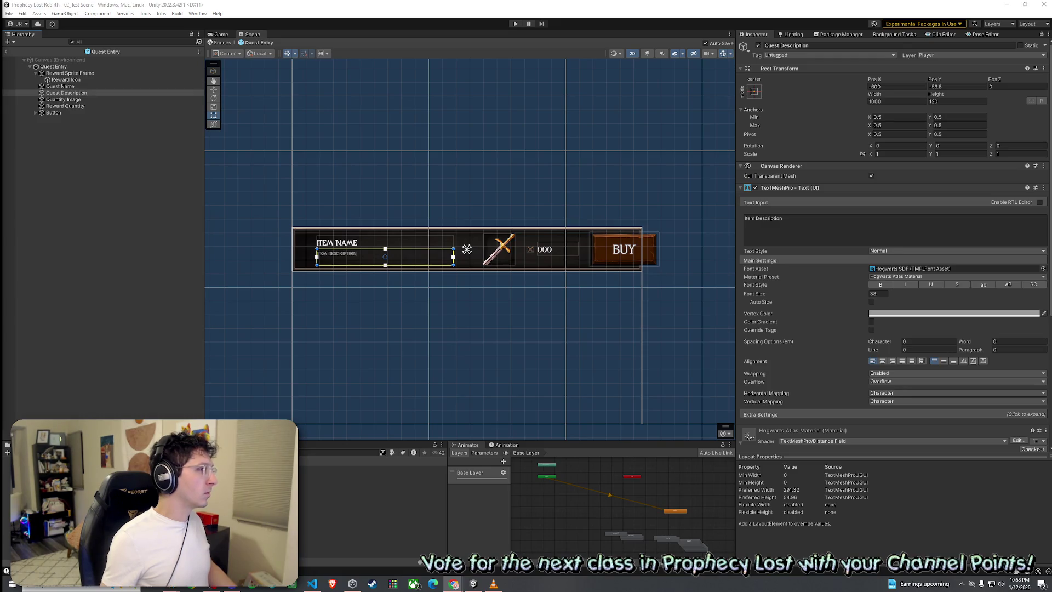
left_click(9, 13)
left_click(25, 52)
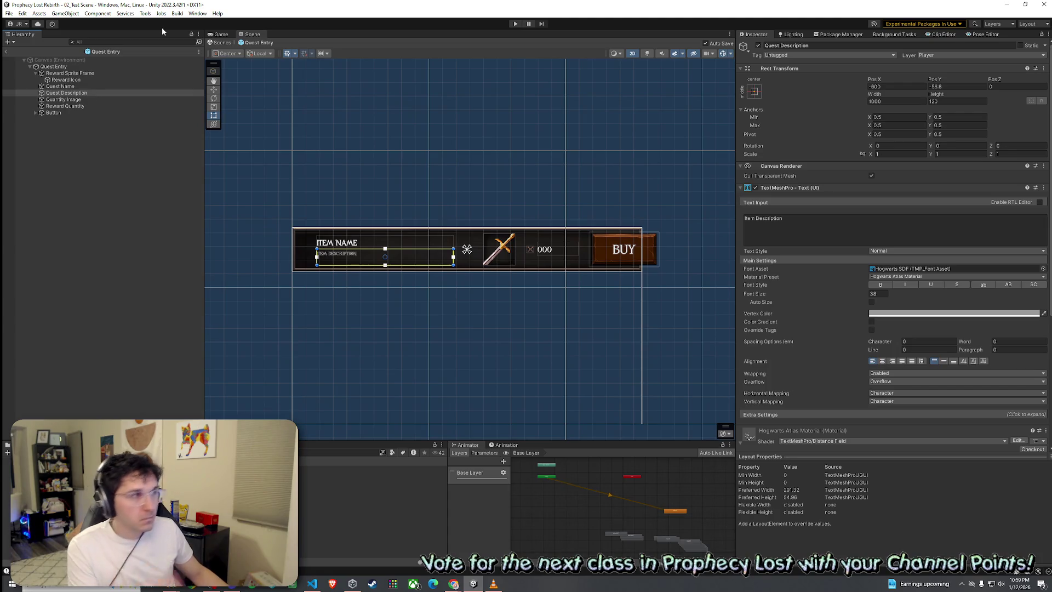
left_click(11, 15)
left_click(46, 7)
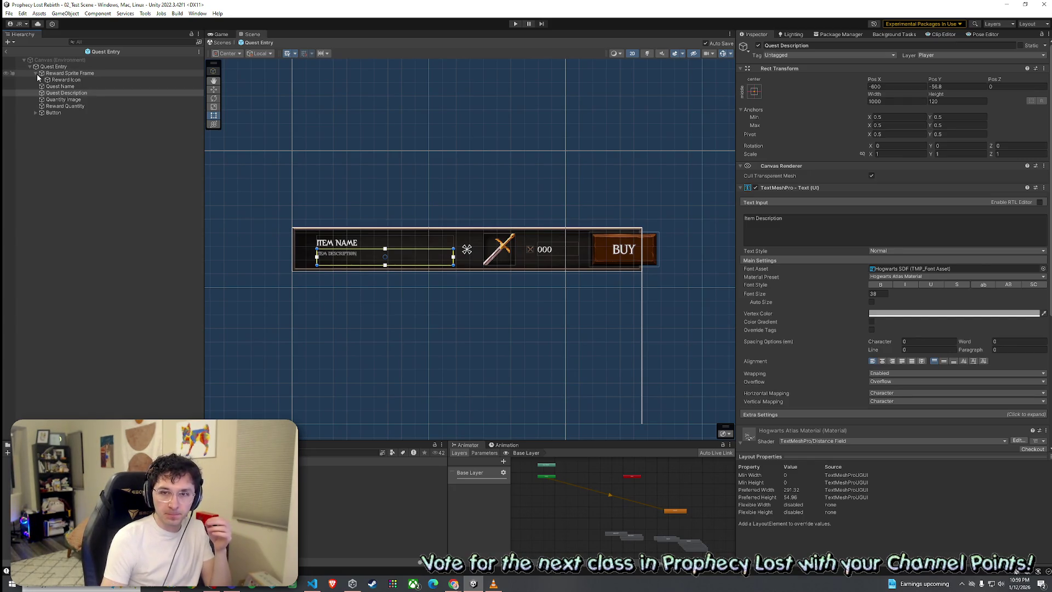
scroll(380, 247, "up", 1)
Relabel the button text 'Accept Quest' and shrink its font size to about 64 so it fits one line
scroll(379, 247, "up", 2)
mouse_move(380, 247)
left_mouse_down()
mouse_move(479, 236)
mouse_move(291, 200)
left_mouse_up()
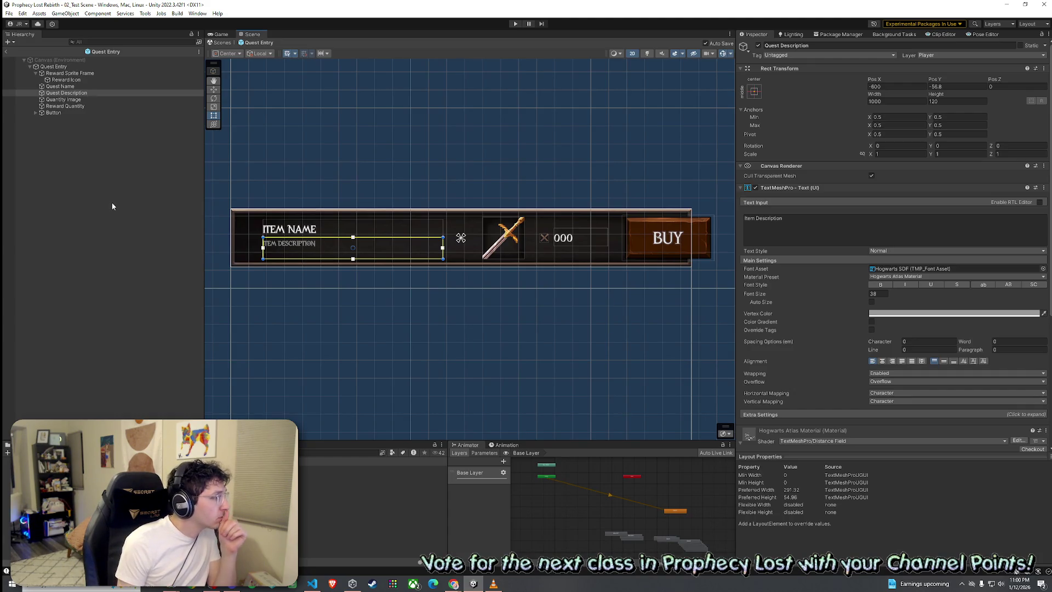
left_click(35, 113)
left_click(62, 119)
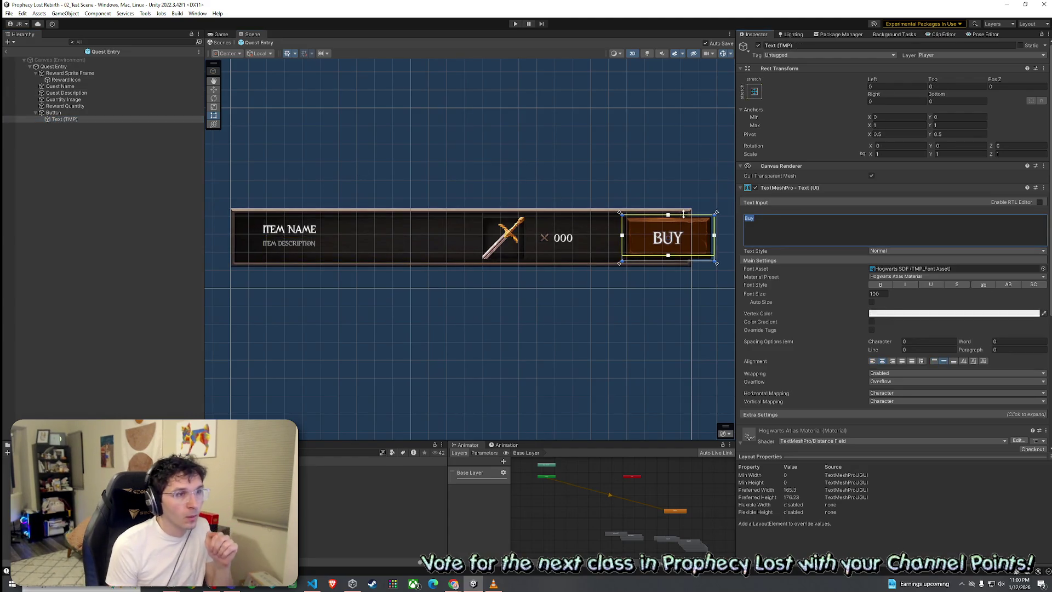
type("Acce")
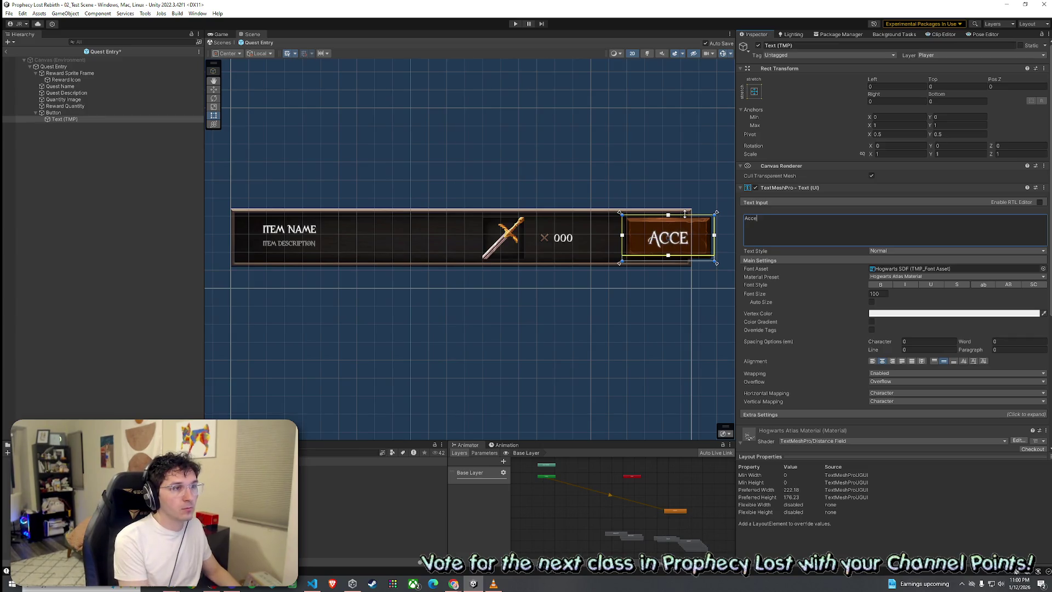
type("pt Quest")
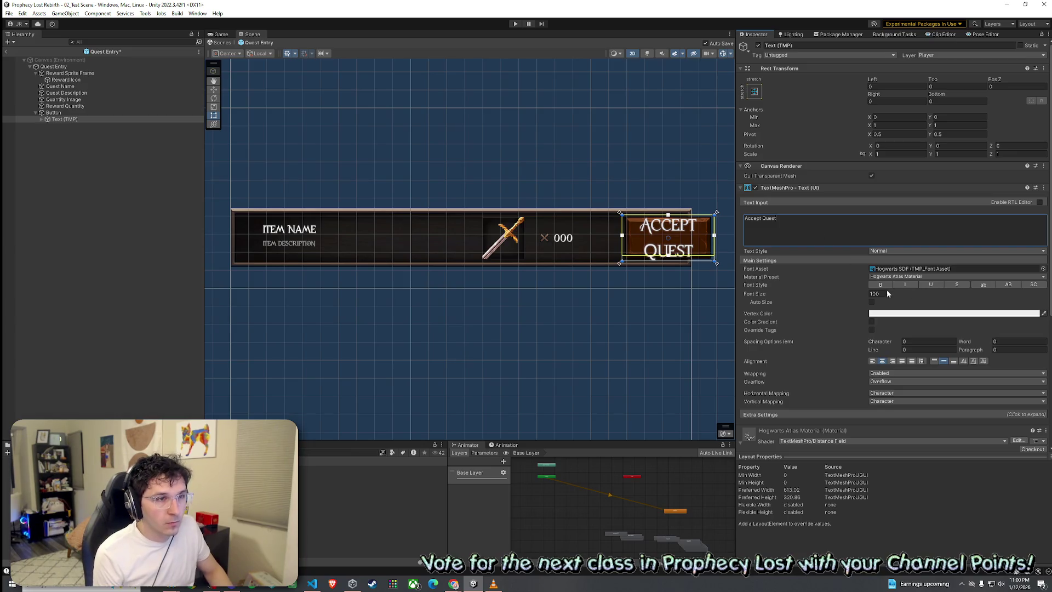
left_click_drag(768, 294, 403, 303)
left_click(796, 236)
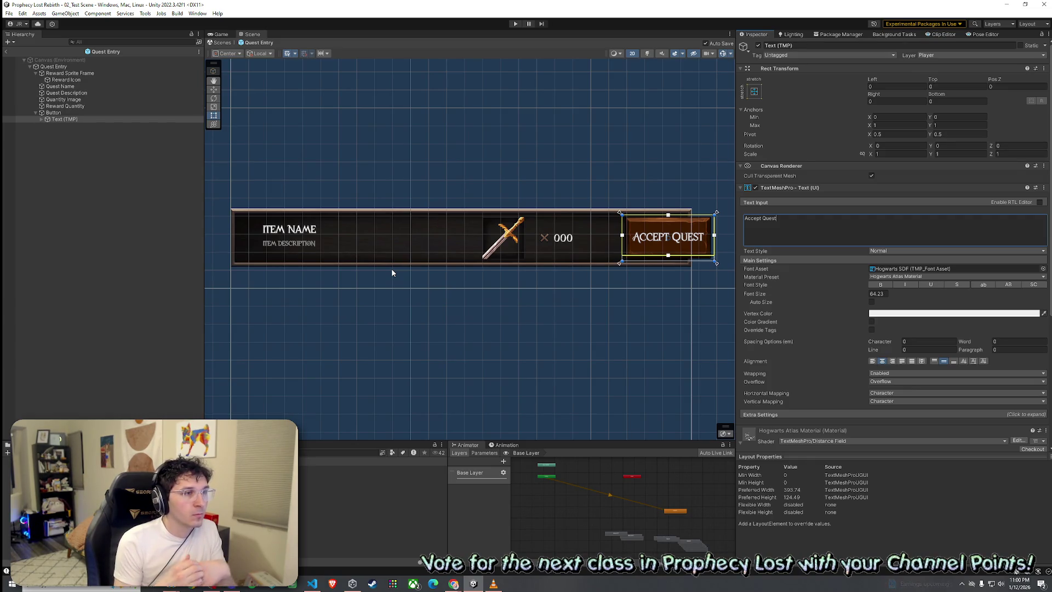
Check the Reward Quantity, Quantity Image, Quest Description and Quest Name objects, then exit to 02_Test Scene
left_click(9, 13)
left_click(9, 13)
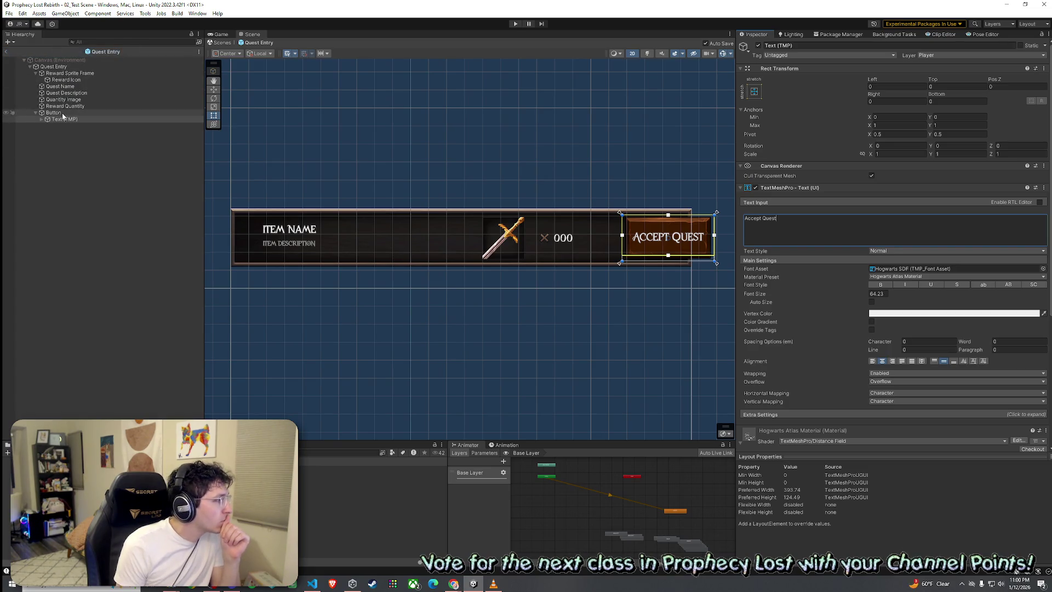
left_click(65, 107)
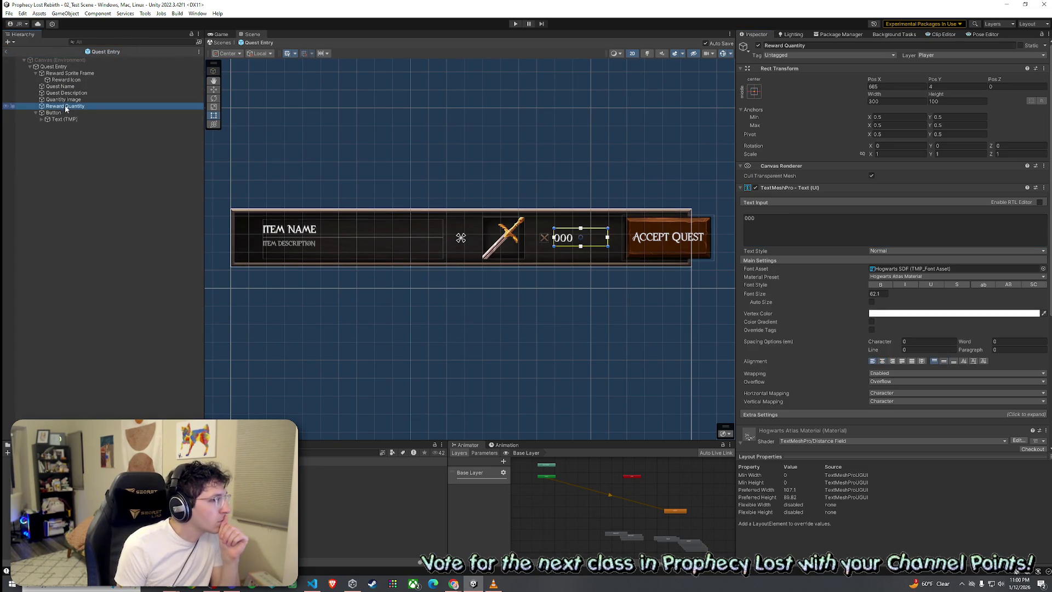
left_click(65, 99)
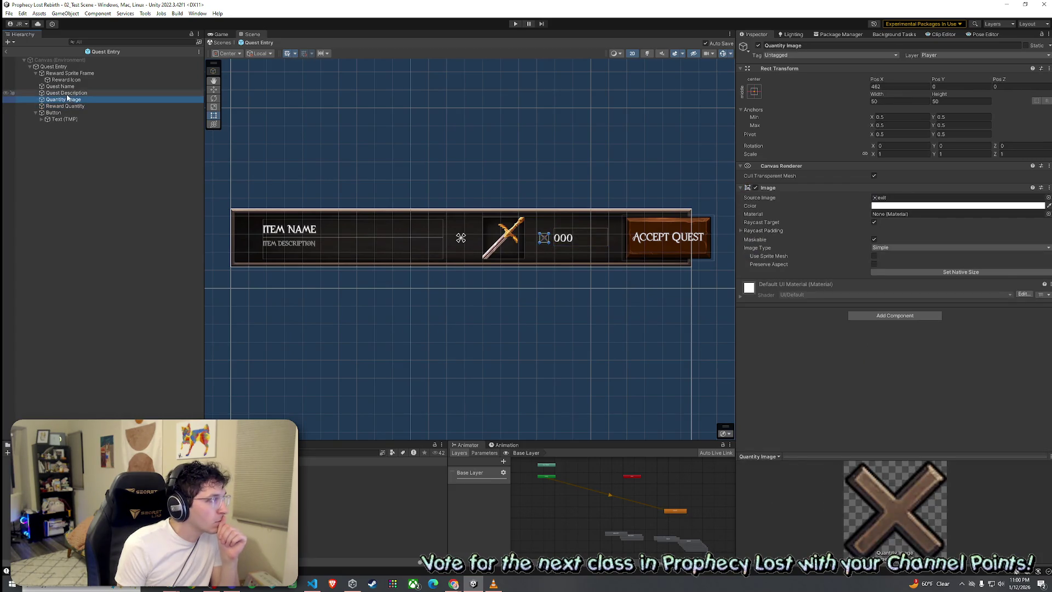
left_click(67, 93)
left_click(61, 87)
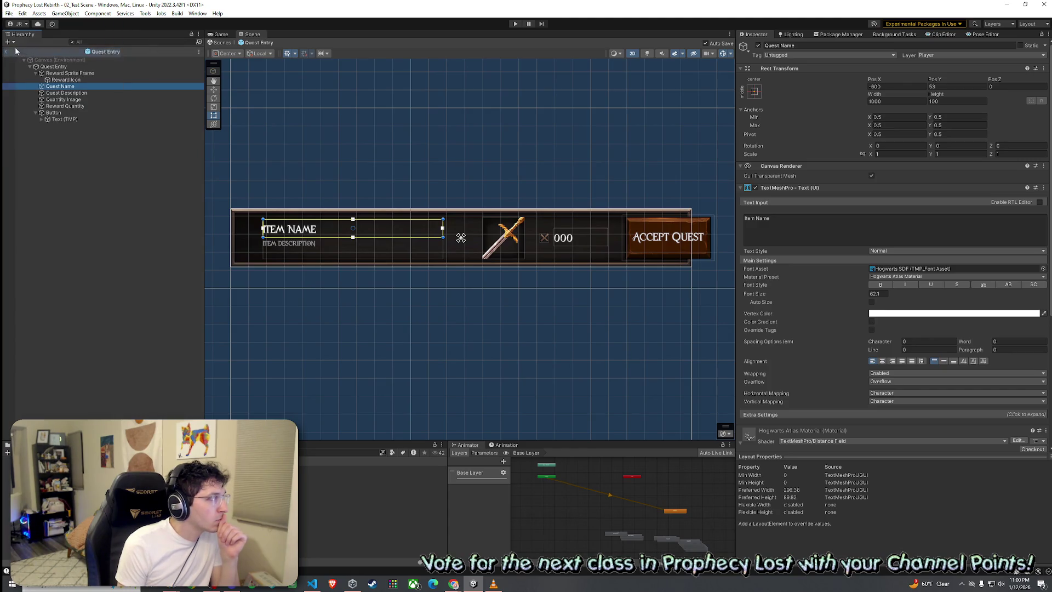
left_click(7, 52)
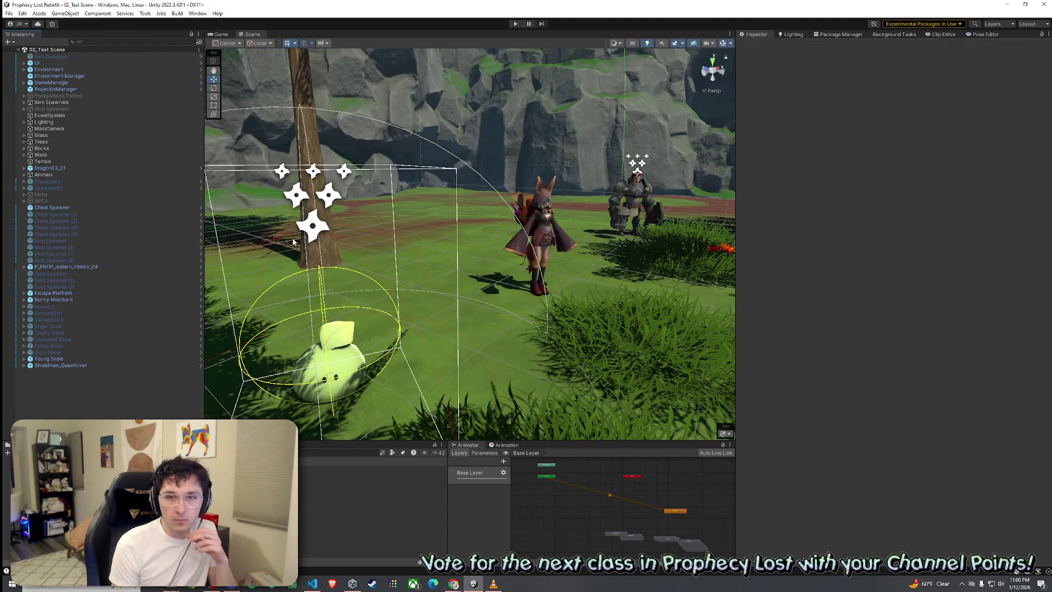